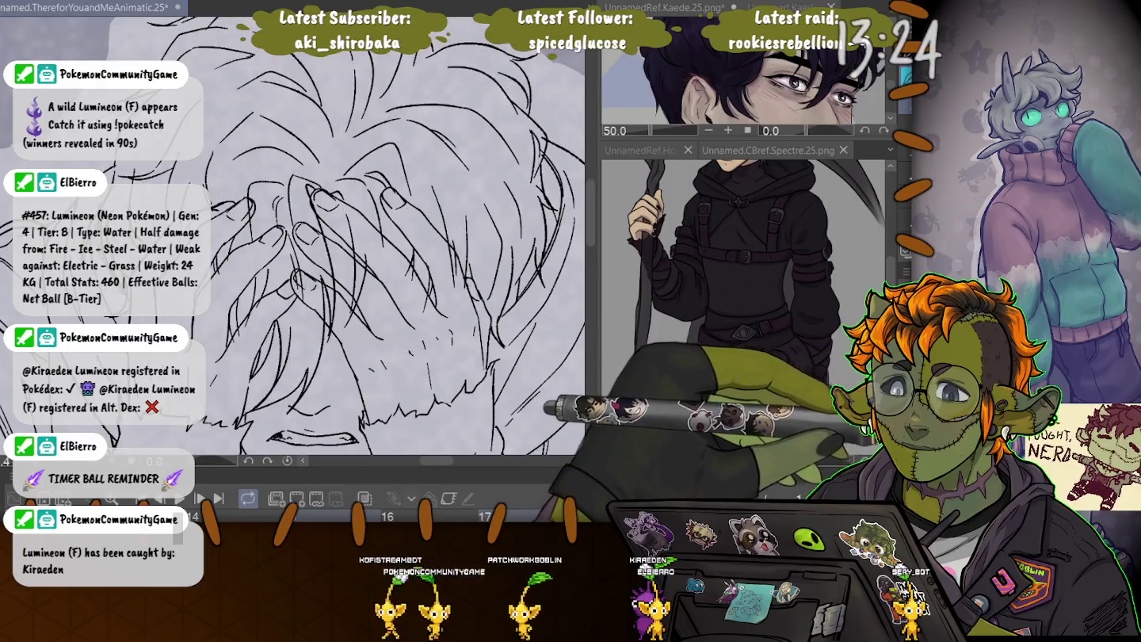
Pan across the hair and fingers, then step back one frame to the hands-over-face cel.
scroll(293, 238, up, 3)
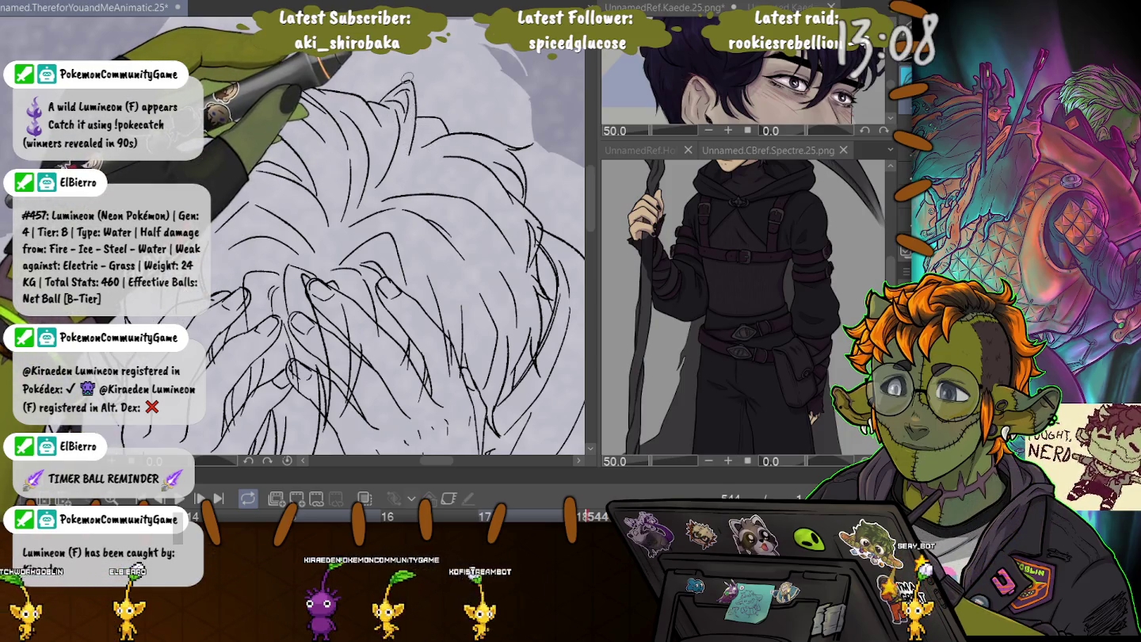
scroll(407, 76, up, 2)
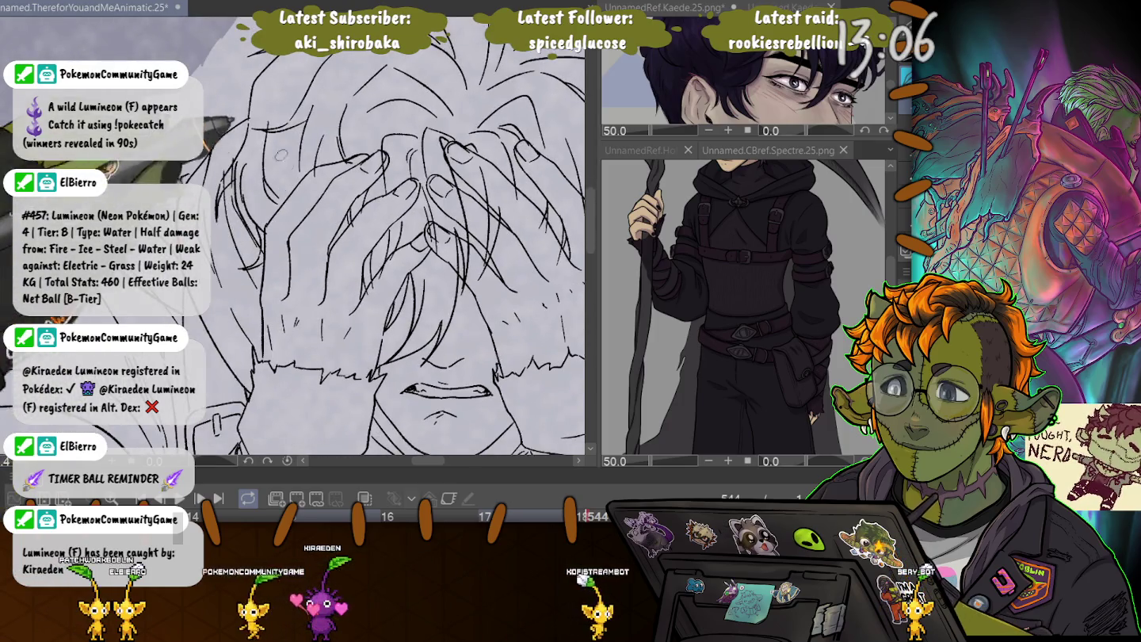
scroll(407, 77, up, 1)
scroll(325, 218, down, 2)
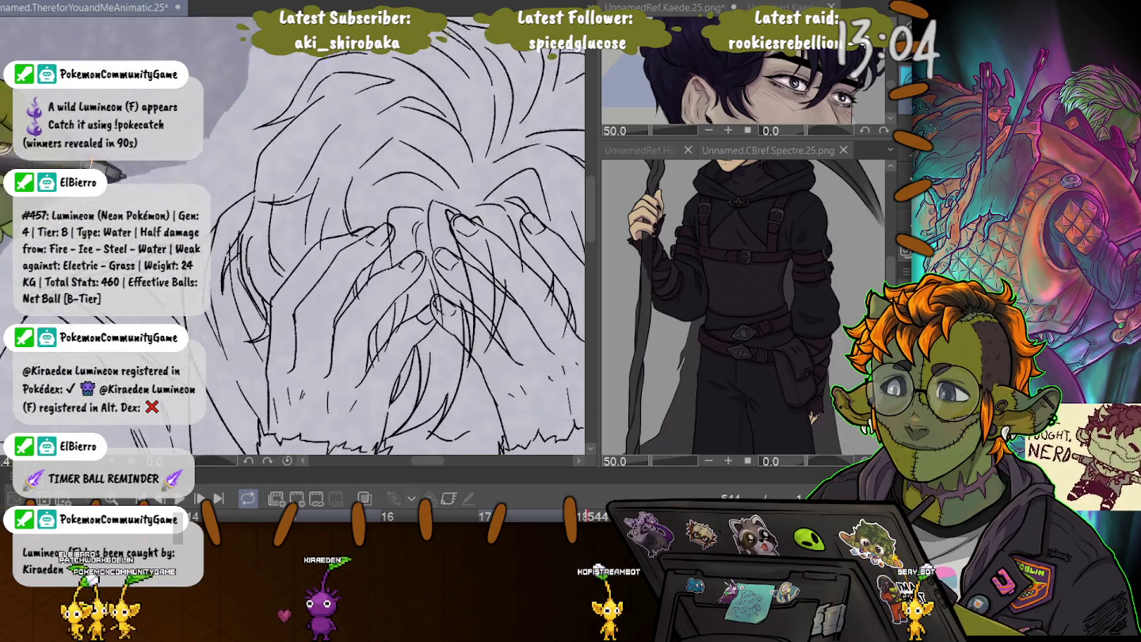
scroll(324, 217, down, 1)
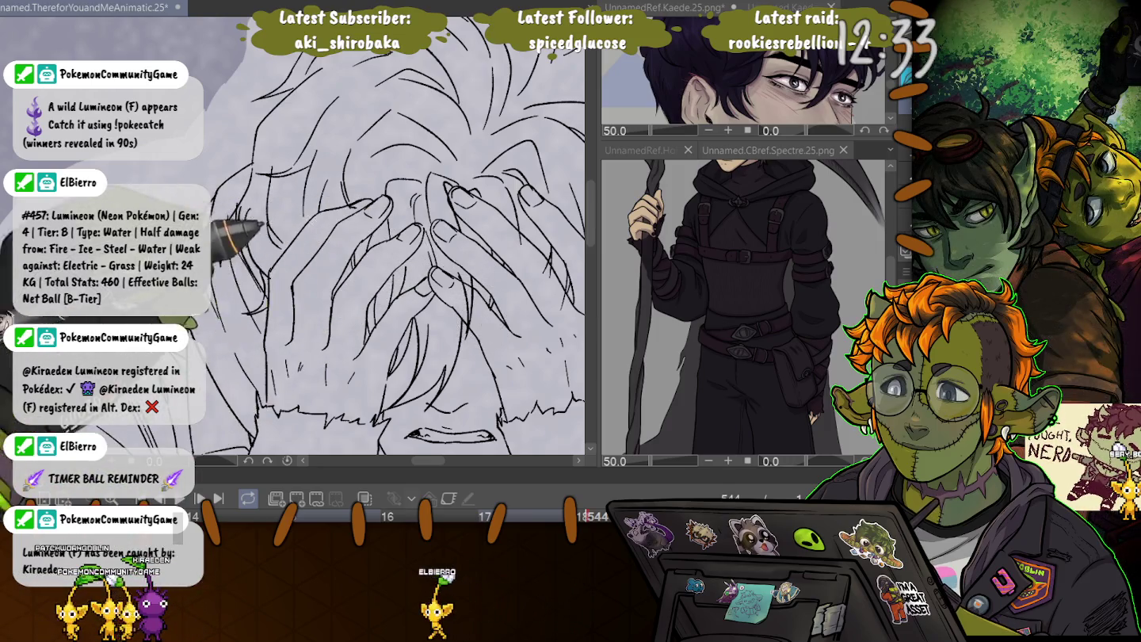
drag(513, 217, 434, 186)
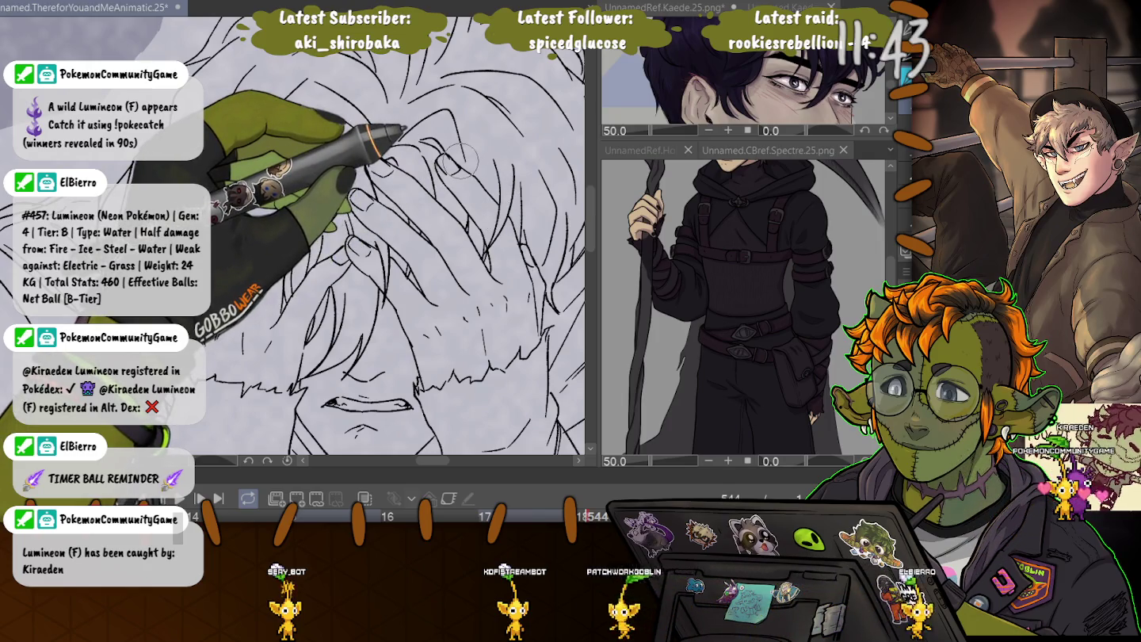
key(Left)
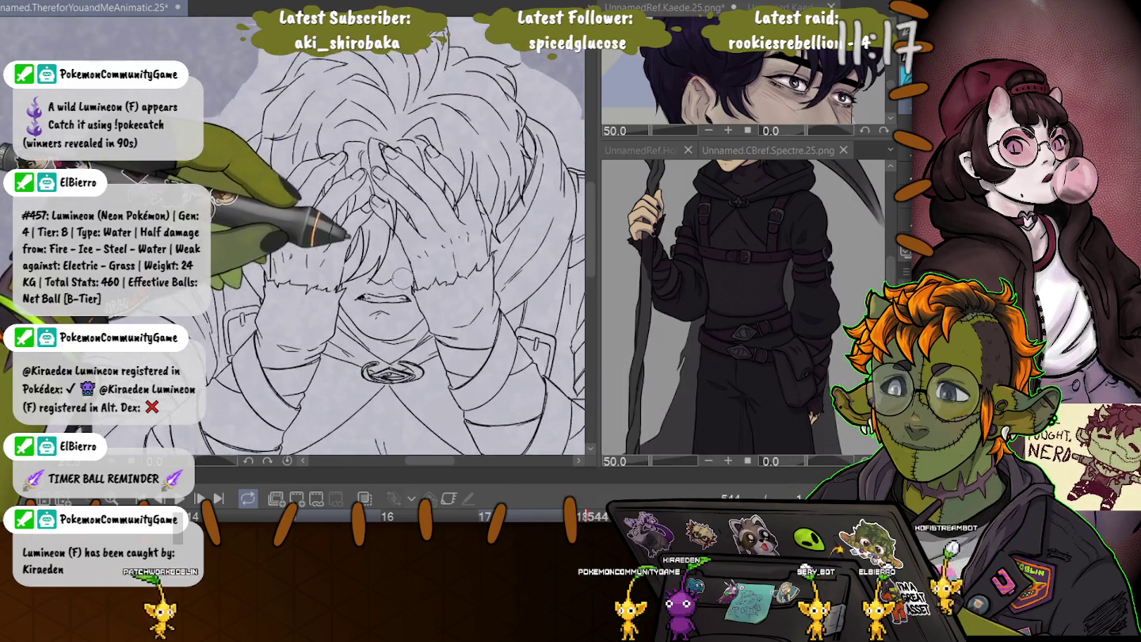
Zoom in and pan the view toward the face and mouth.
scroll(388, 219, up, 5)
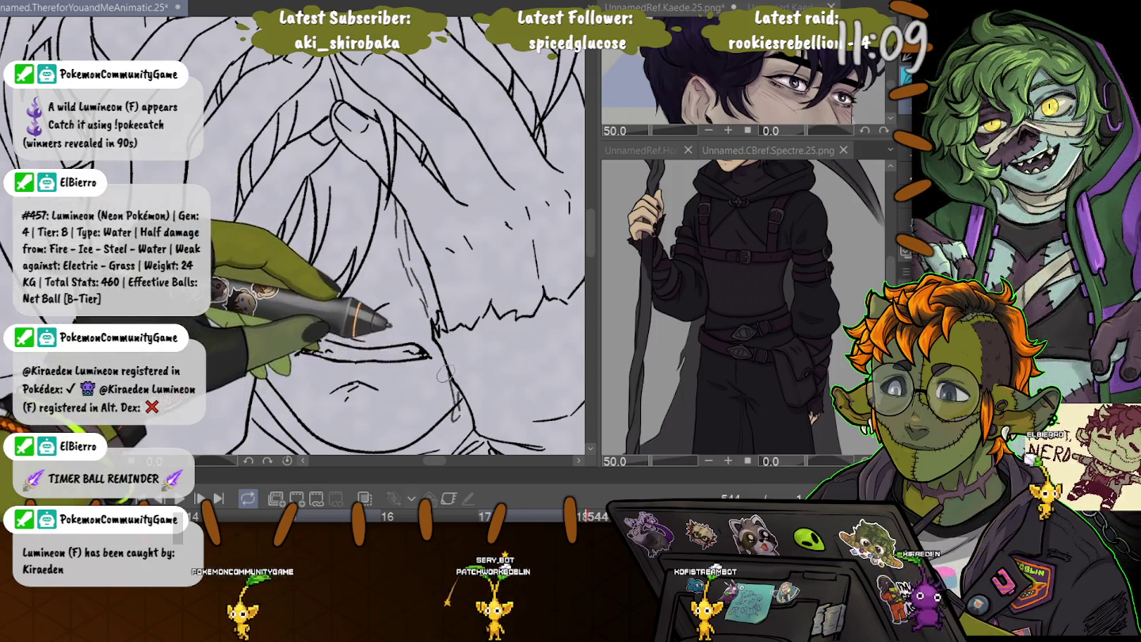
drag(226, 282, 338, 172)
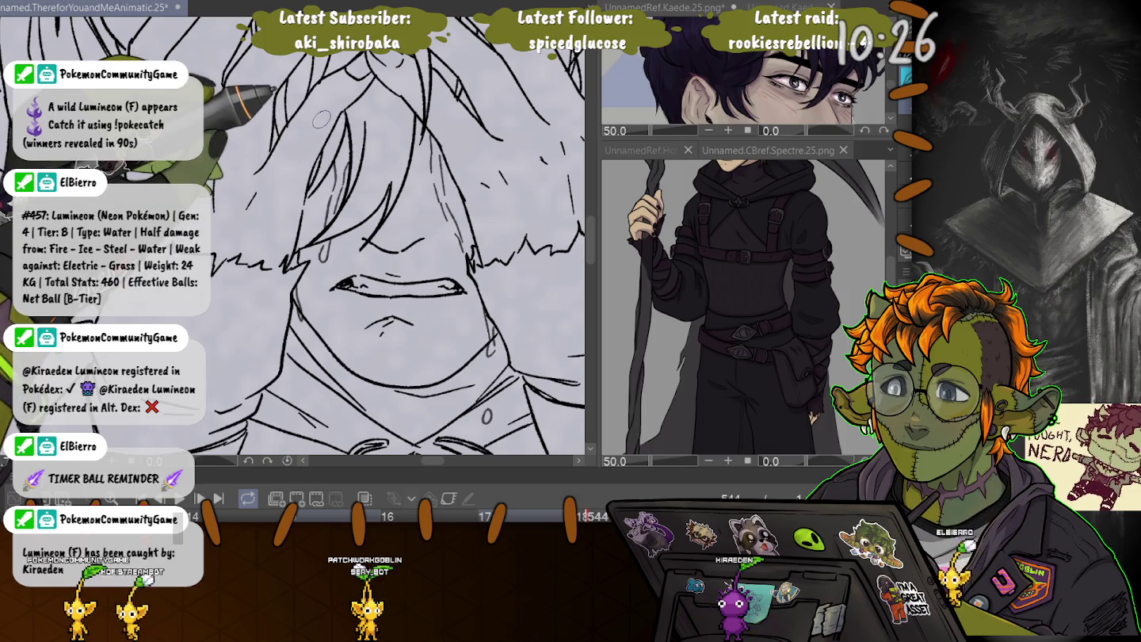
Save the animatic with Ctrl+S and play it back to preview the motion.
scroll(321, 119, down, 2)
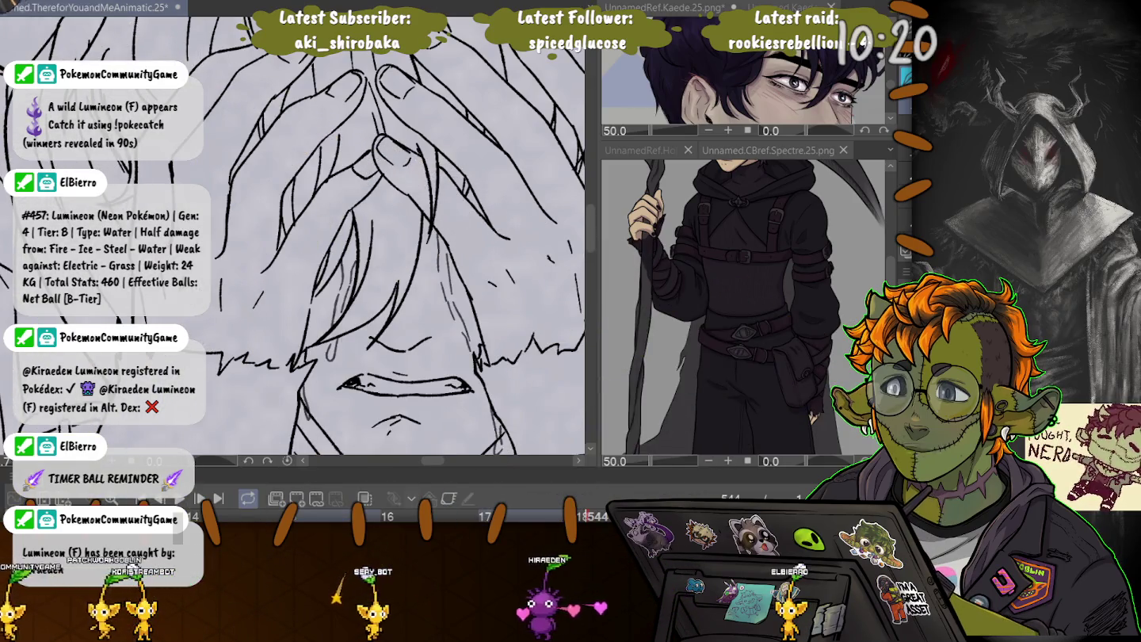
key(ctrl+s)
key(Return)
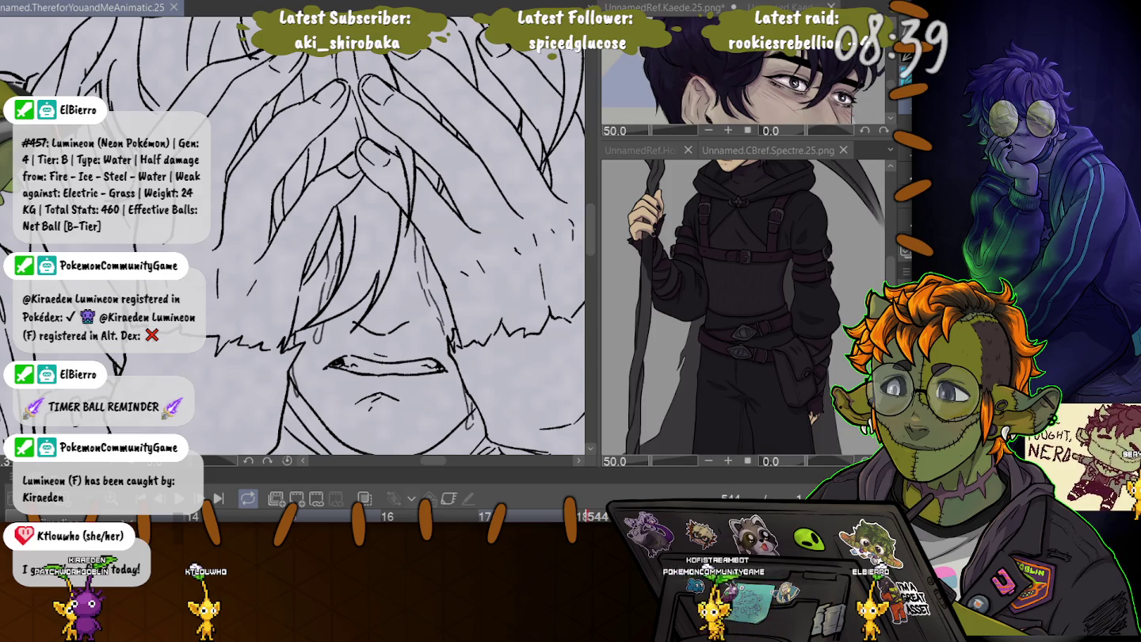
scroll(293, 239, down, 2)
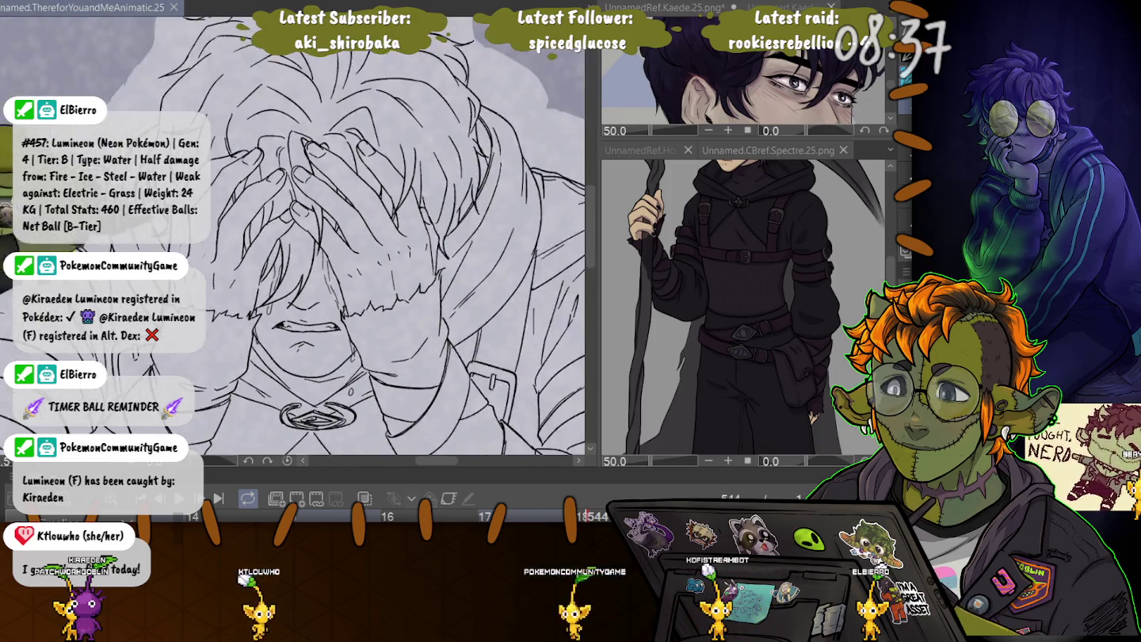
Zoom out to the full figure and back in, then advance to the 'So we can live?' frame.
scroll(293, 238, down, 2)
scroll(294, 237, down, 2)
scroll(293, 261, down, 1)
scroll(294, 262, down, 1)
scroll(294, 262, down, 2)
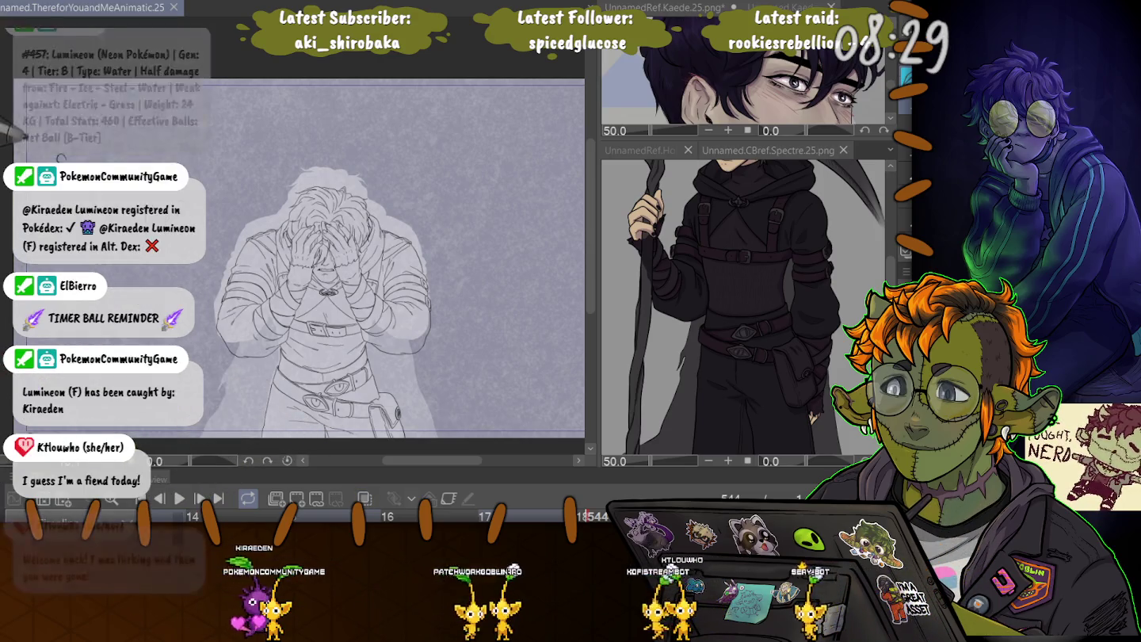
scroll(332, 276, up, 2)
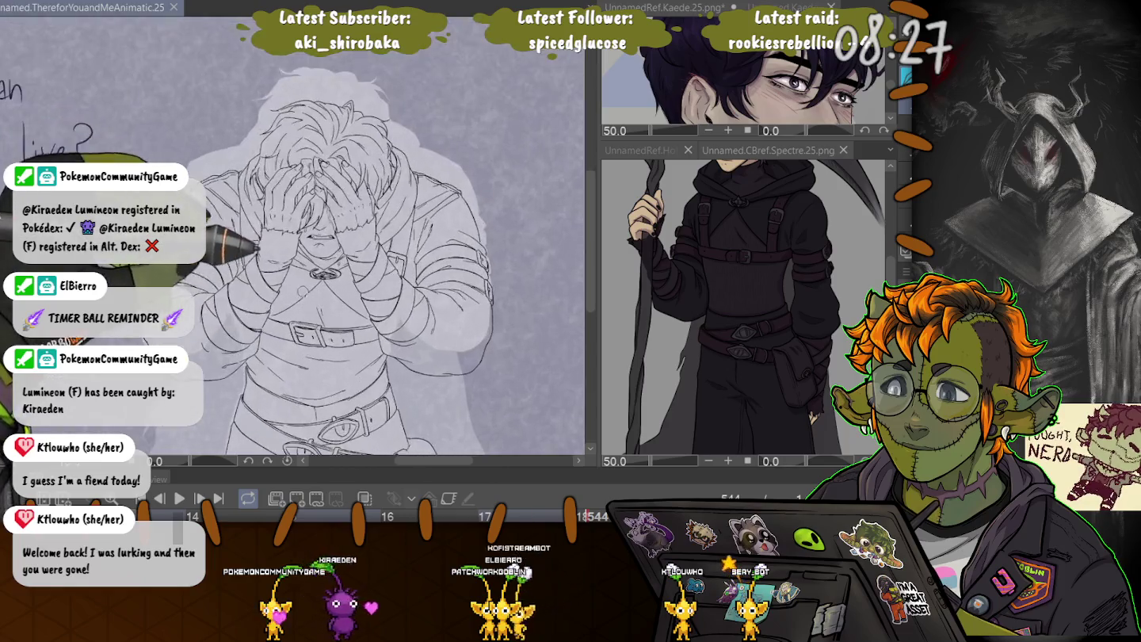
scroll(331, 275, up, 2)
scroll(331, 276, up, 2)
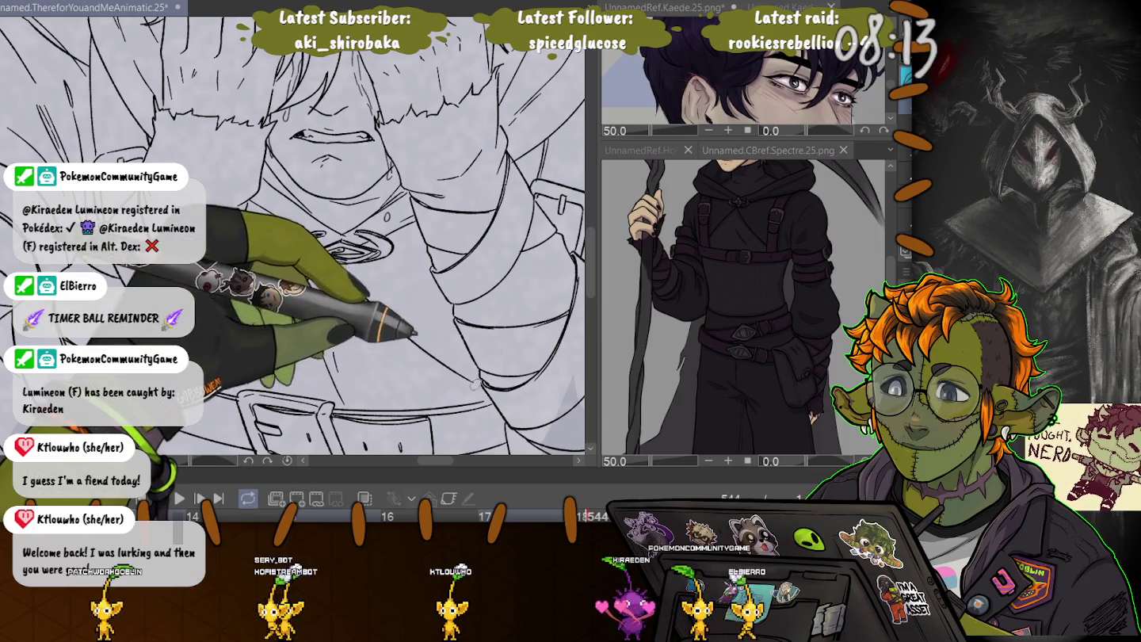
key(space)
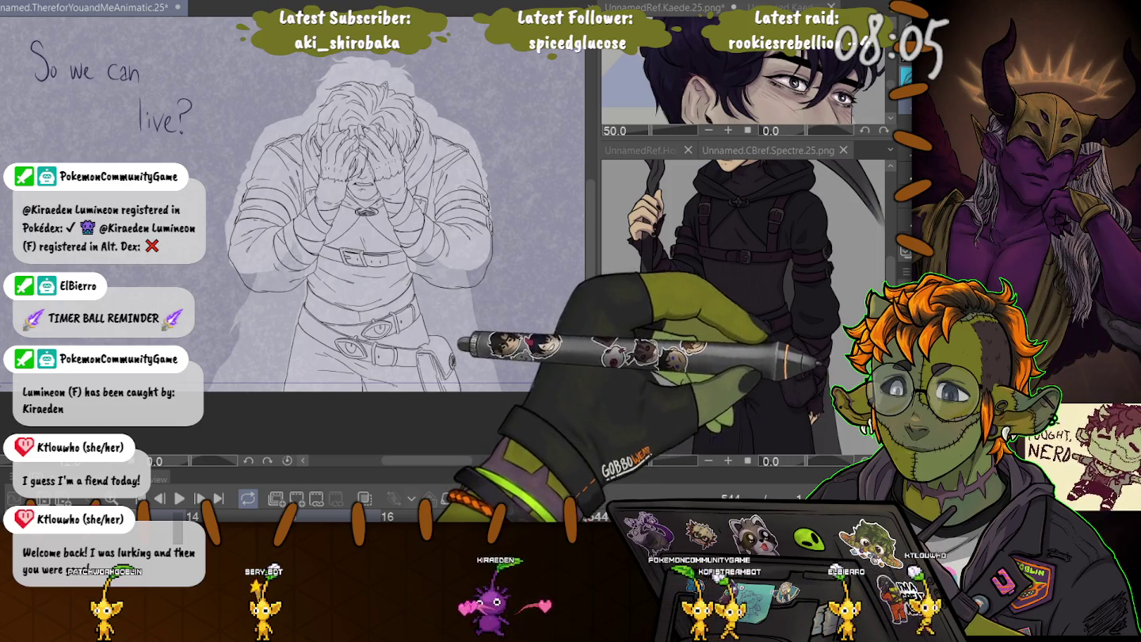
Trim the pale halo above the head, enlarge the timeline, and select the whole figure.
drag(476, 96, 262, 159)
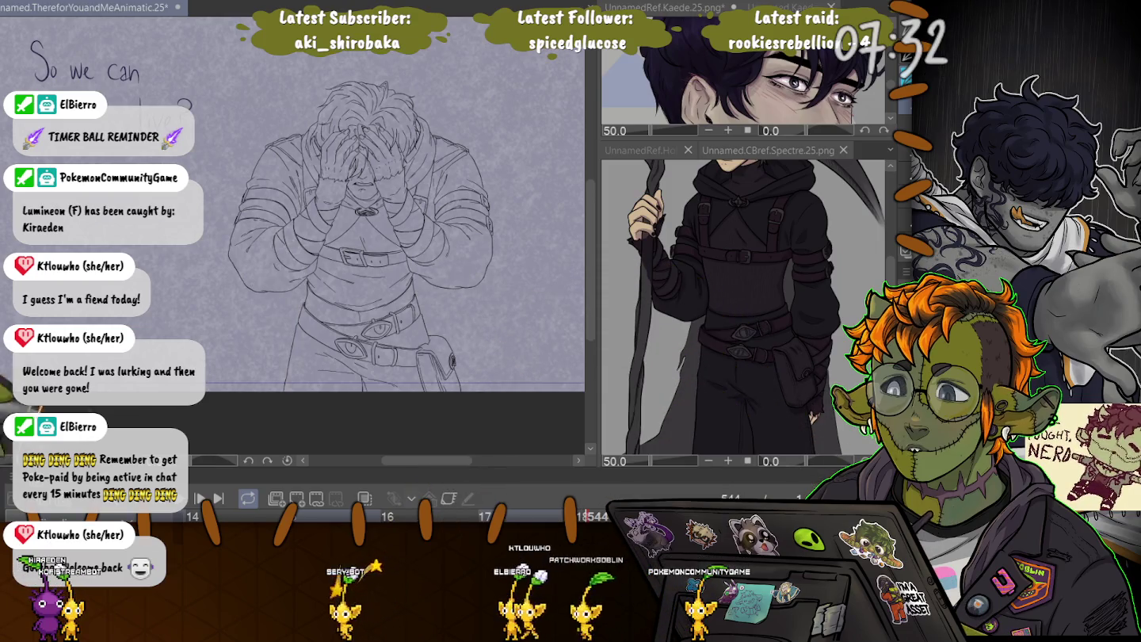
drag(427, 475, 428, 325)
scroll(538, 444, up, 1)
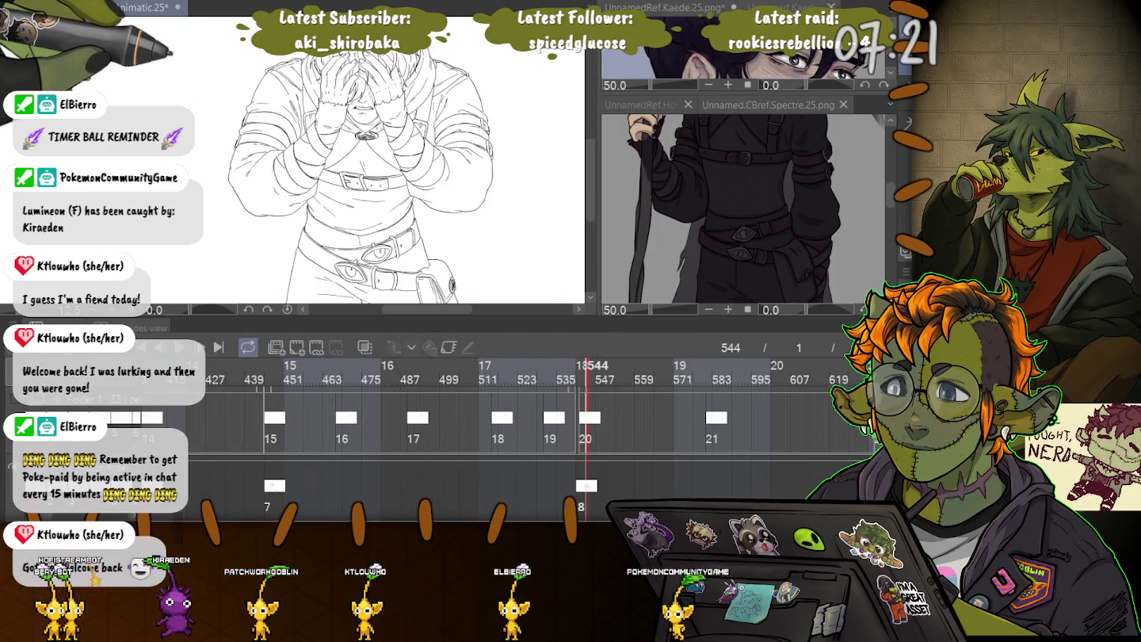
key(ctrl+z)
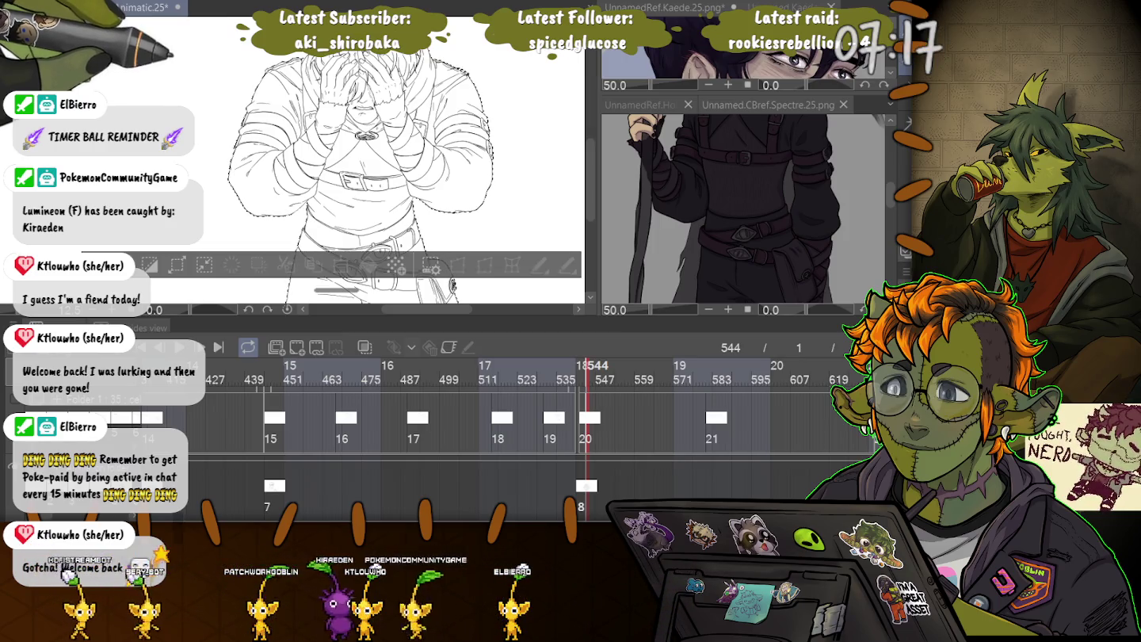
scroll(364, 110, up, 2)
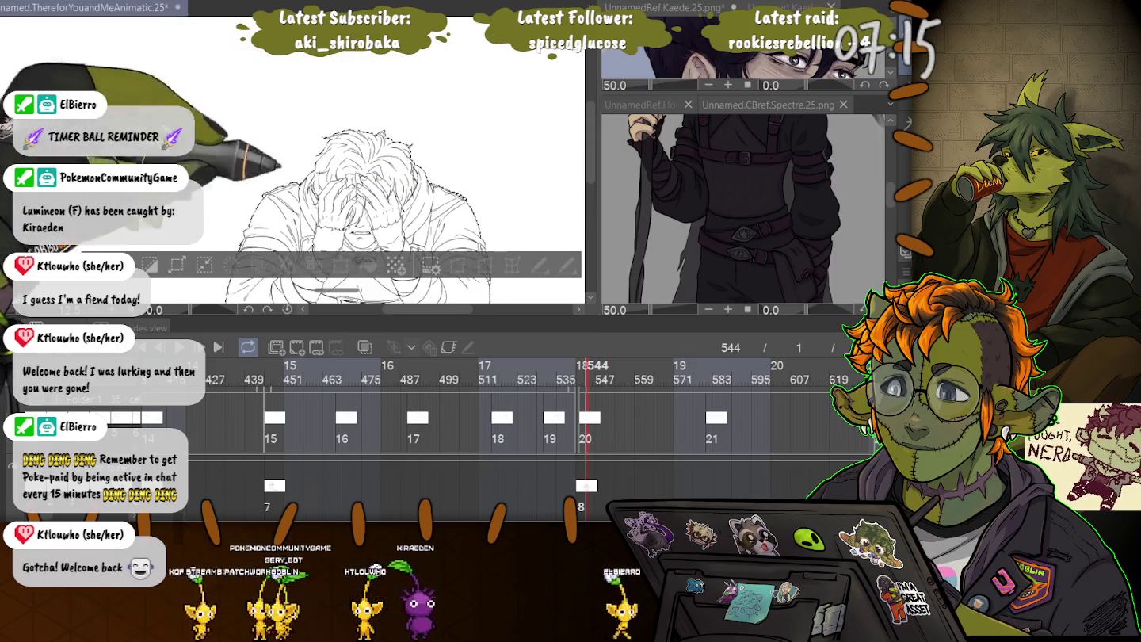
Zoom in to inspect the head and hands, then deselect with Ctrl+D.
scroll(365, 111, up, 2)
scroll(364, 110, up, 2)
scroll(366, 111, up, 1)
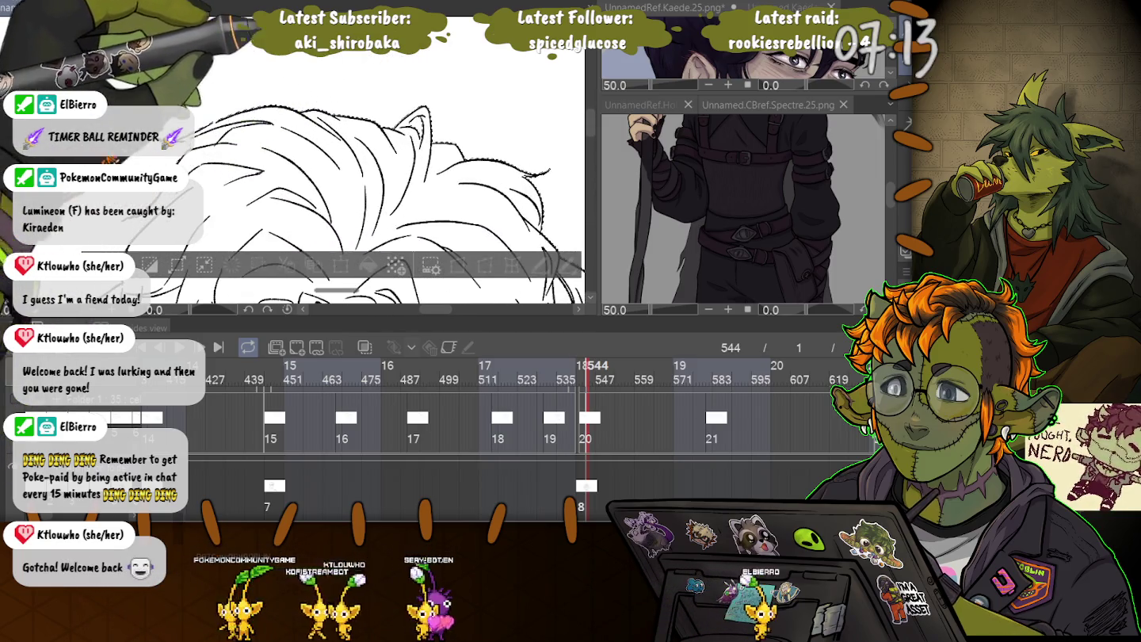
scroll(357, 175, down, 3)
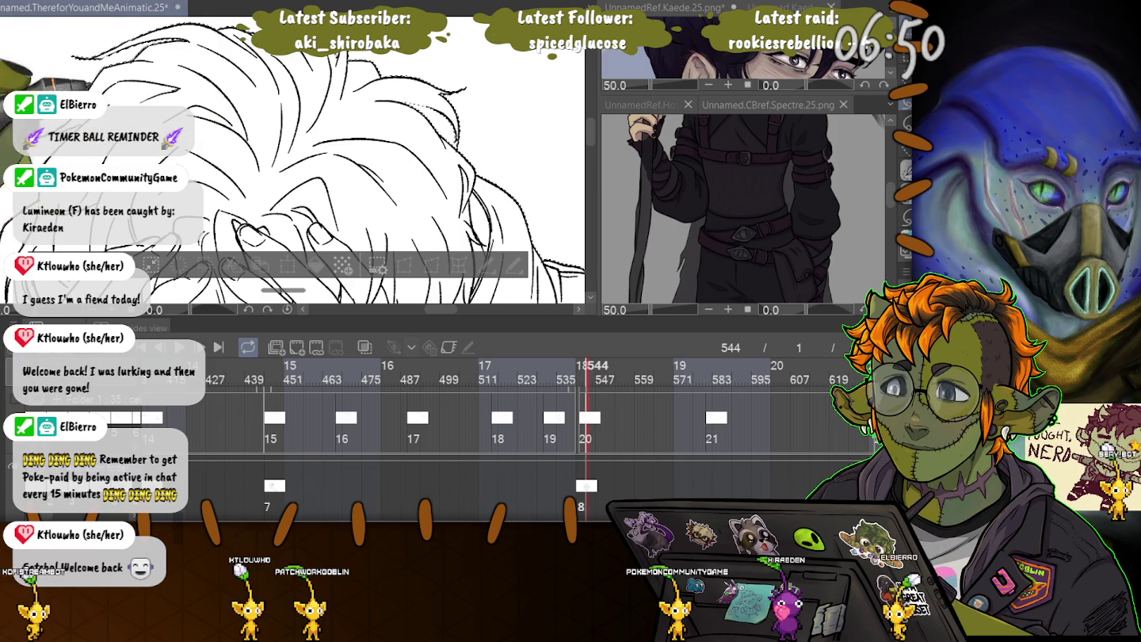
scroll(317, 175, up, 2)
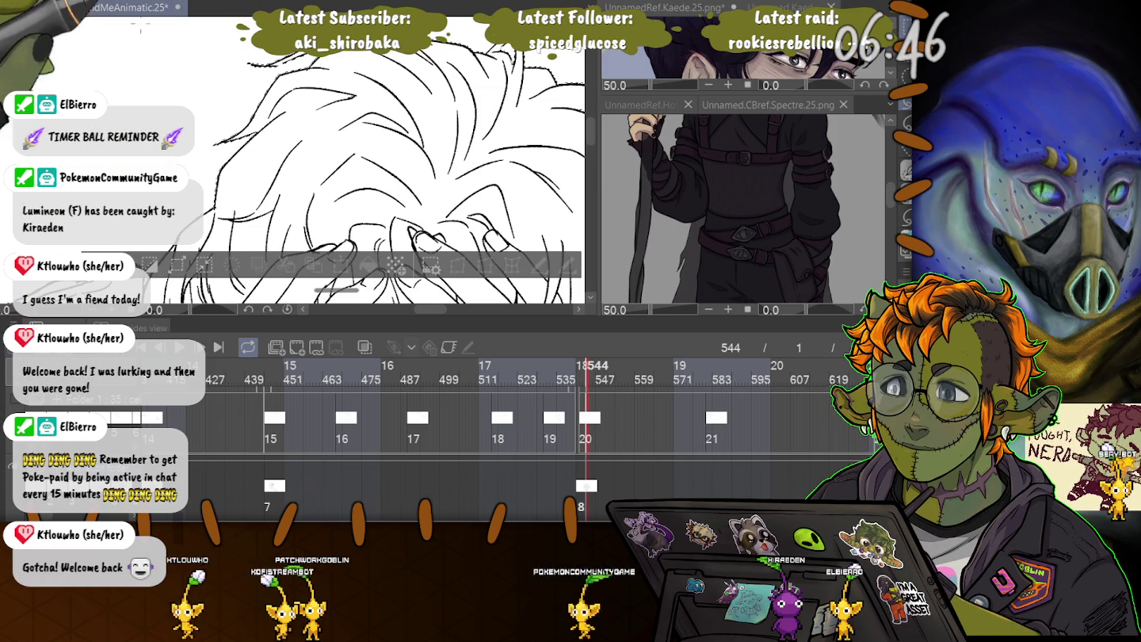
scroll(340, 198, up, 1)
scroll(142, 75, down, 1)
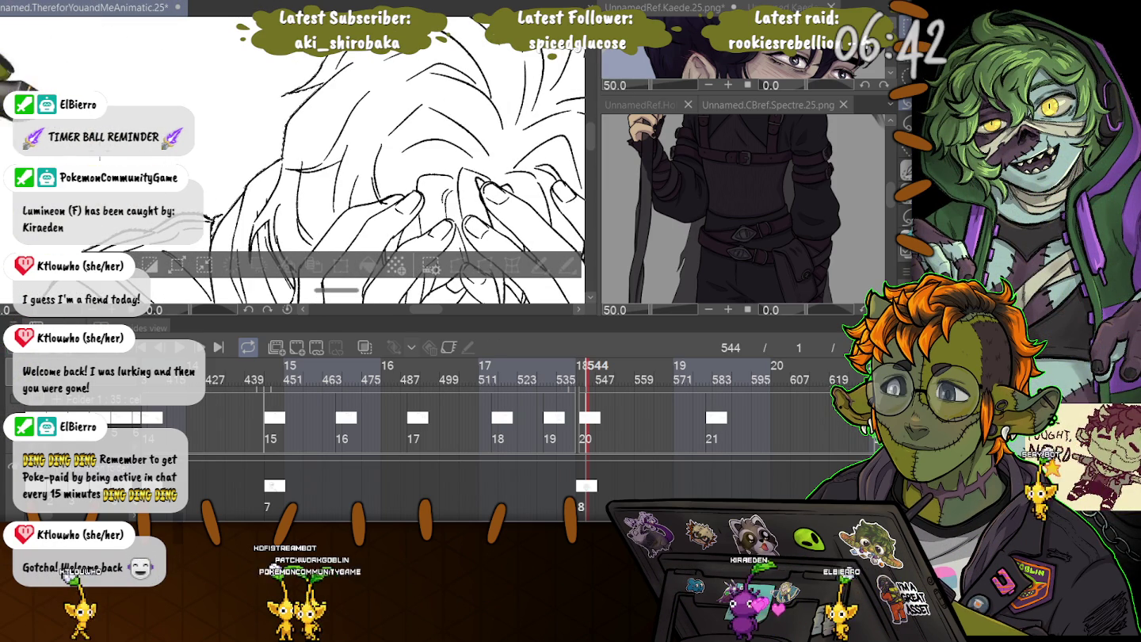
scroll(270, 68, up, 2)
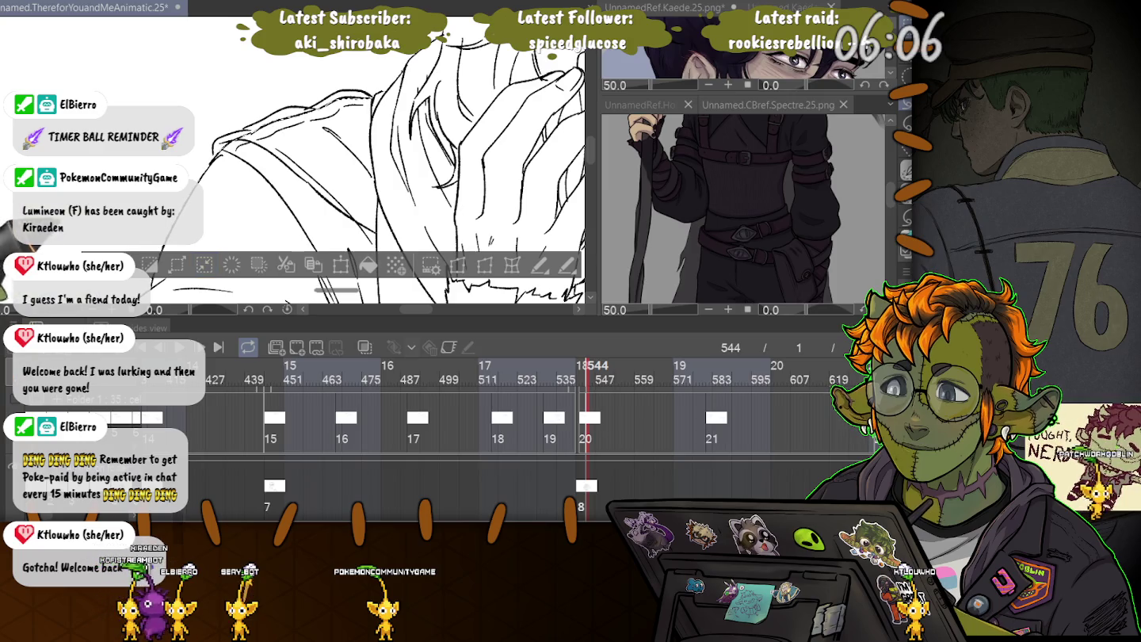
key(ctrl+d)
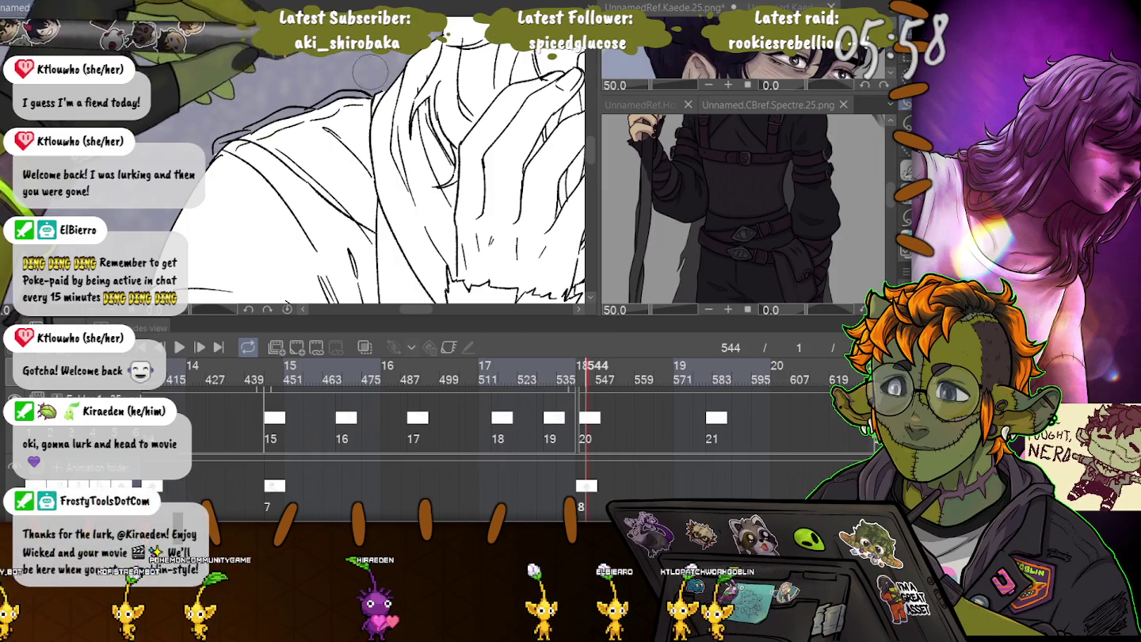
scroll(242, 103, up, 3)
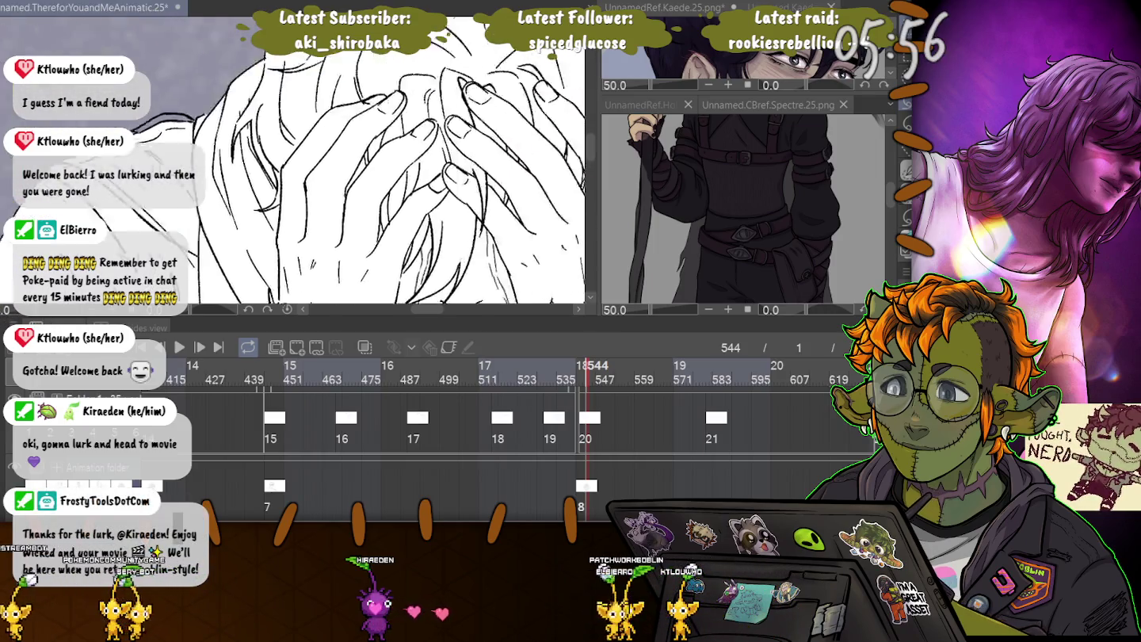
scroll(301, 88, down, 1)
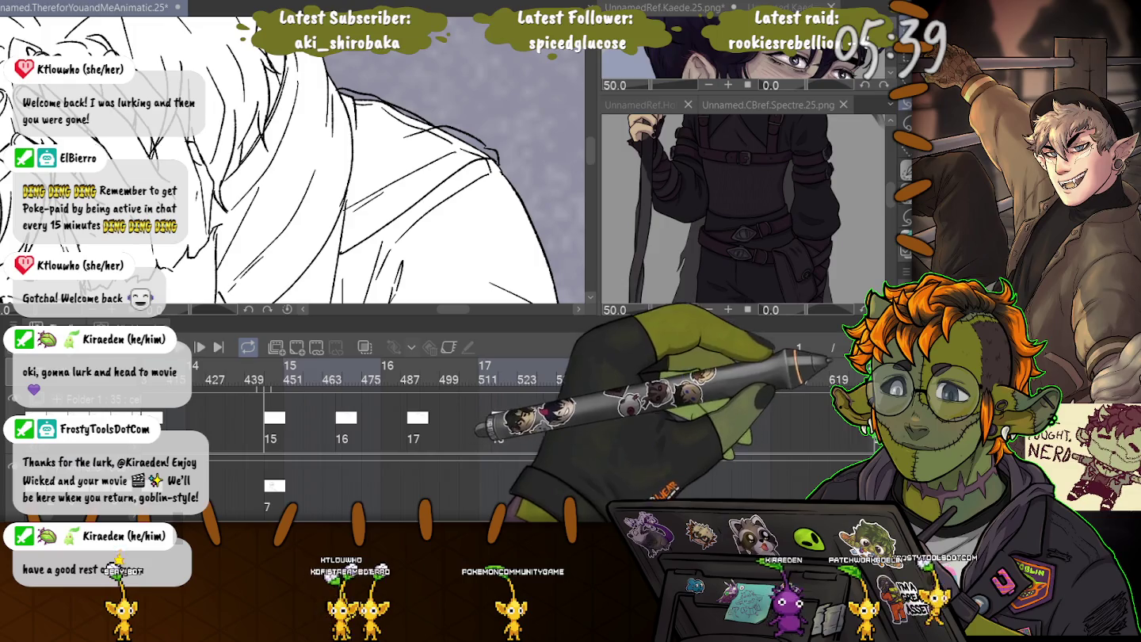
drag(277, 210, 277, 48)
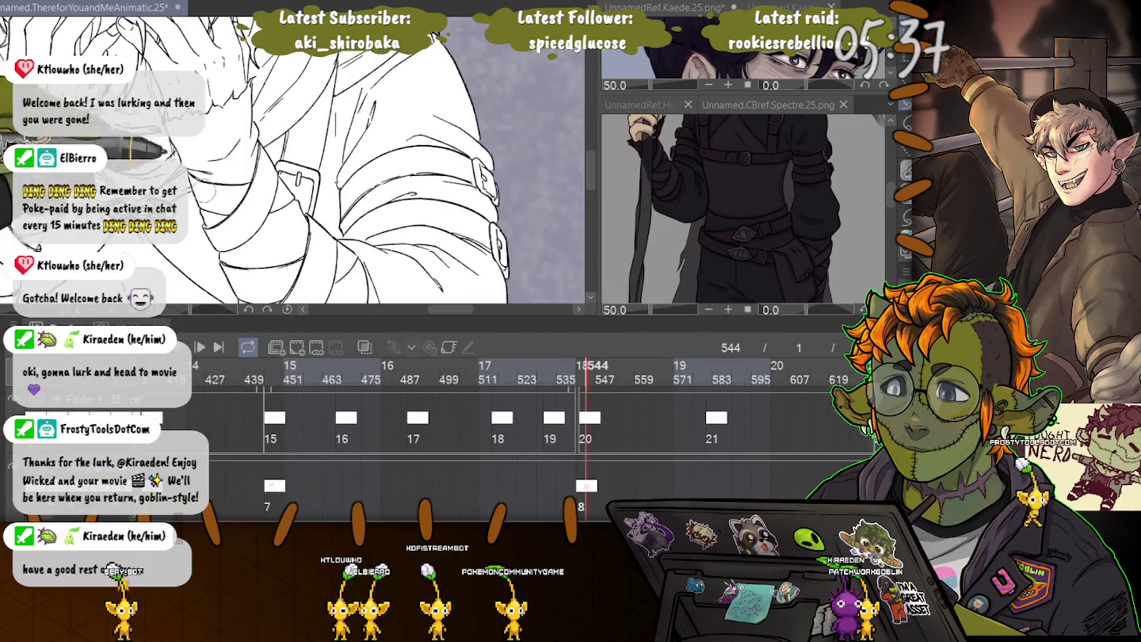
scroll(293, 160, down, 3)
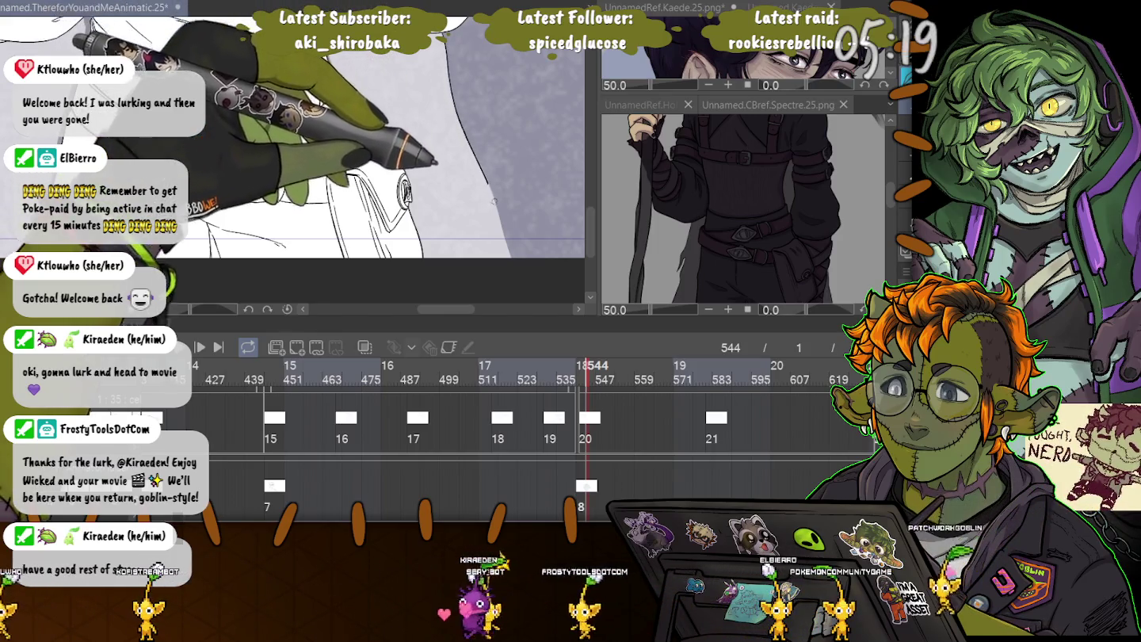
Ink an extra outline stroke along the smoke's left edge, then lasso a region and deselect.
scroll(294, 142, up, 3)
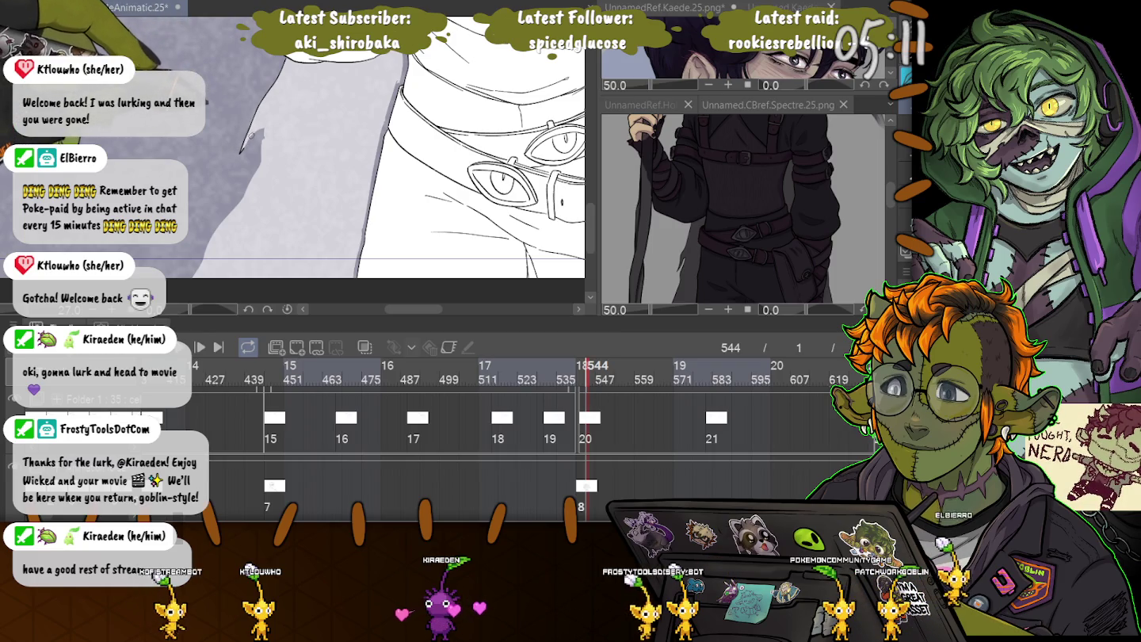
drag(266, 124, 261, 153)
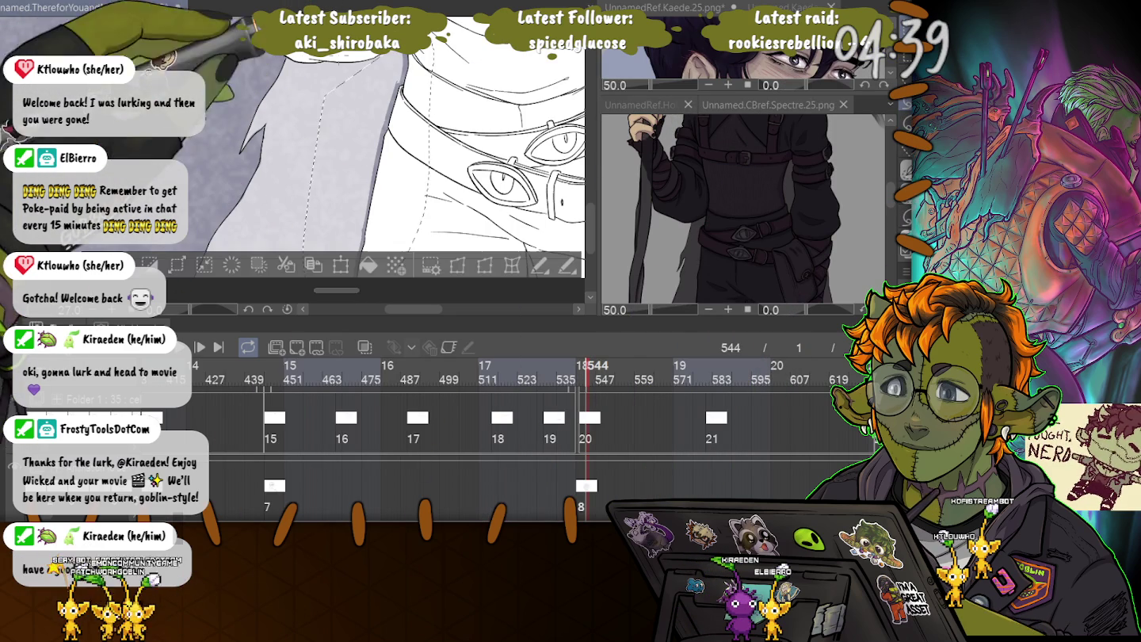
drag(411, 246, 345, 95)
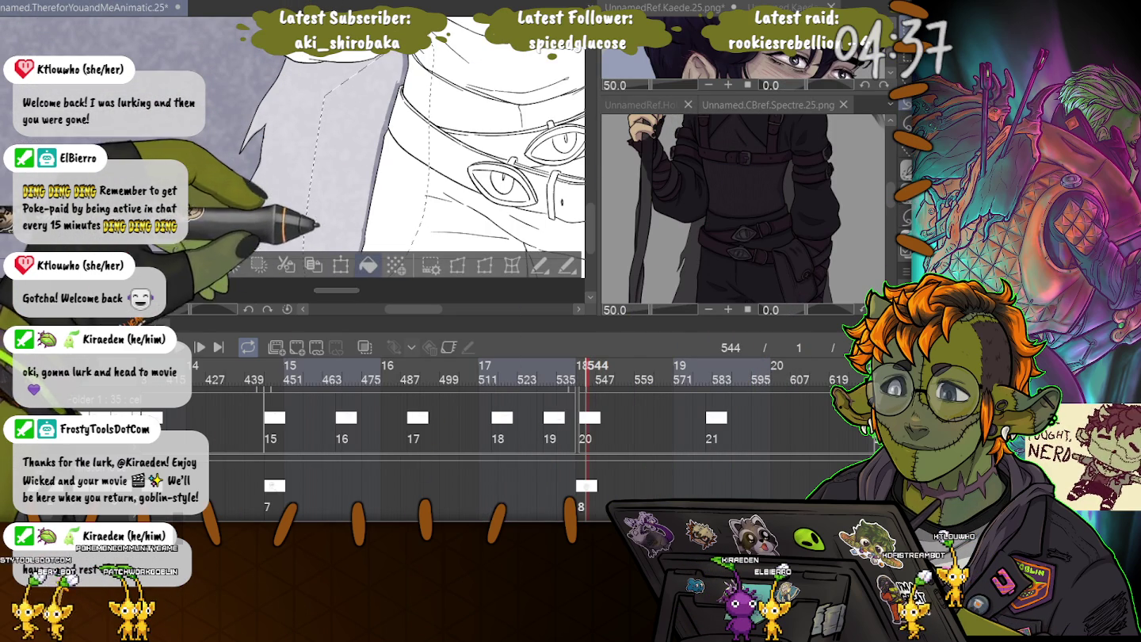
key(ctrl+d)
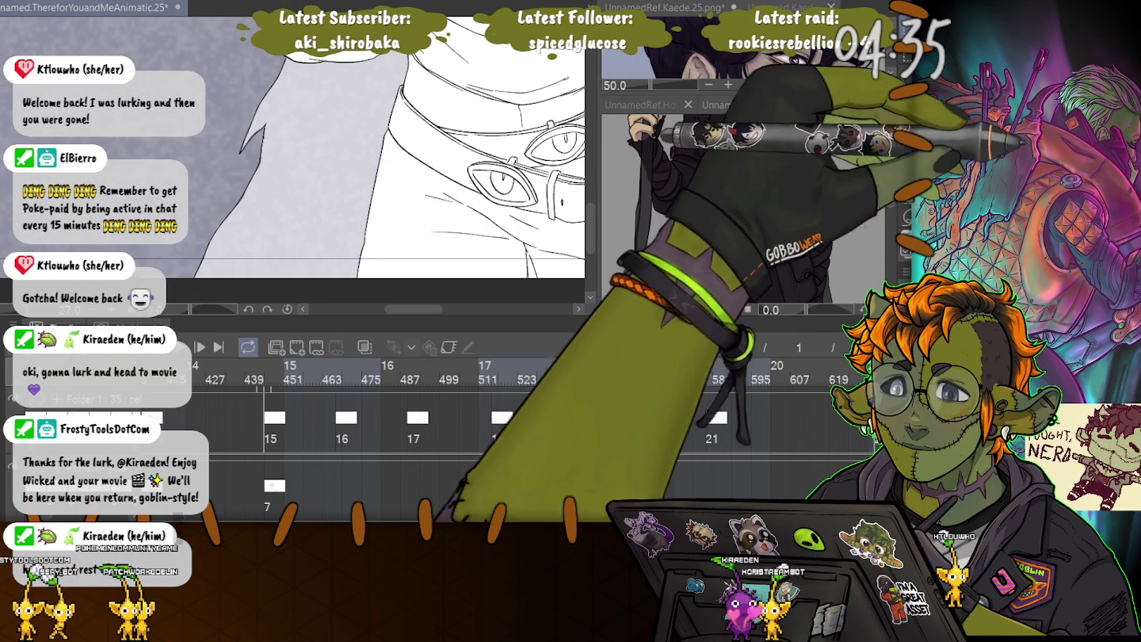
Draw test zigzag strokes beside the outline, then undo them and the curved outline change.
scroll(248, 92, up, 5)
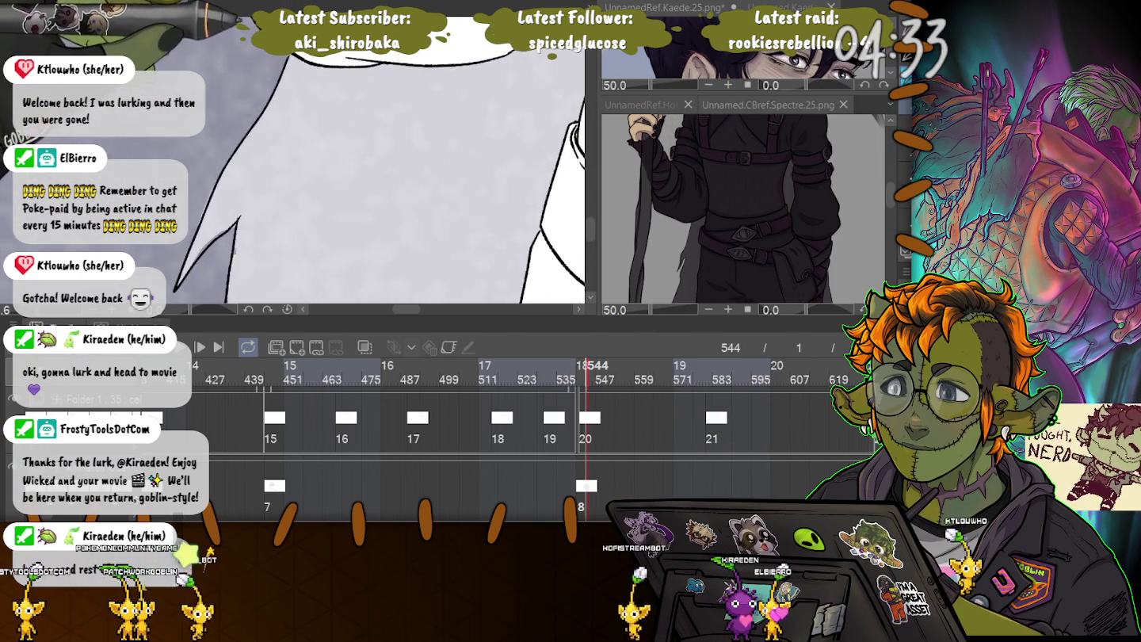
scroll(247, 92, down, 2)
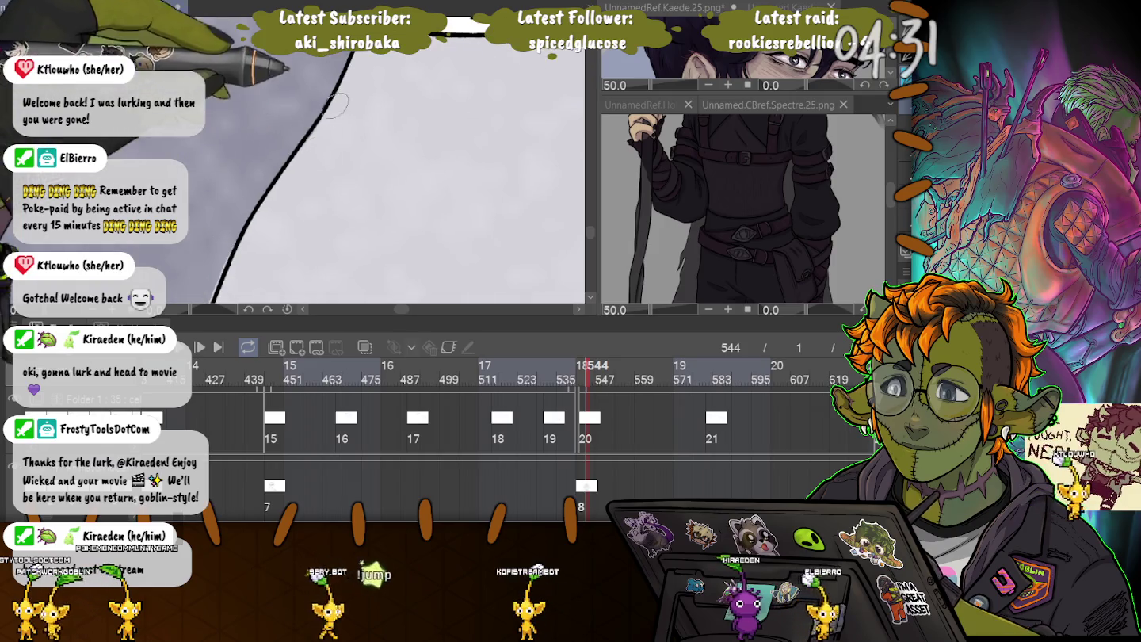
drag(207, 291, 302, 299)
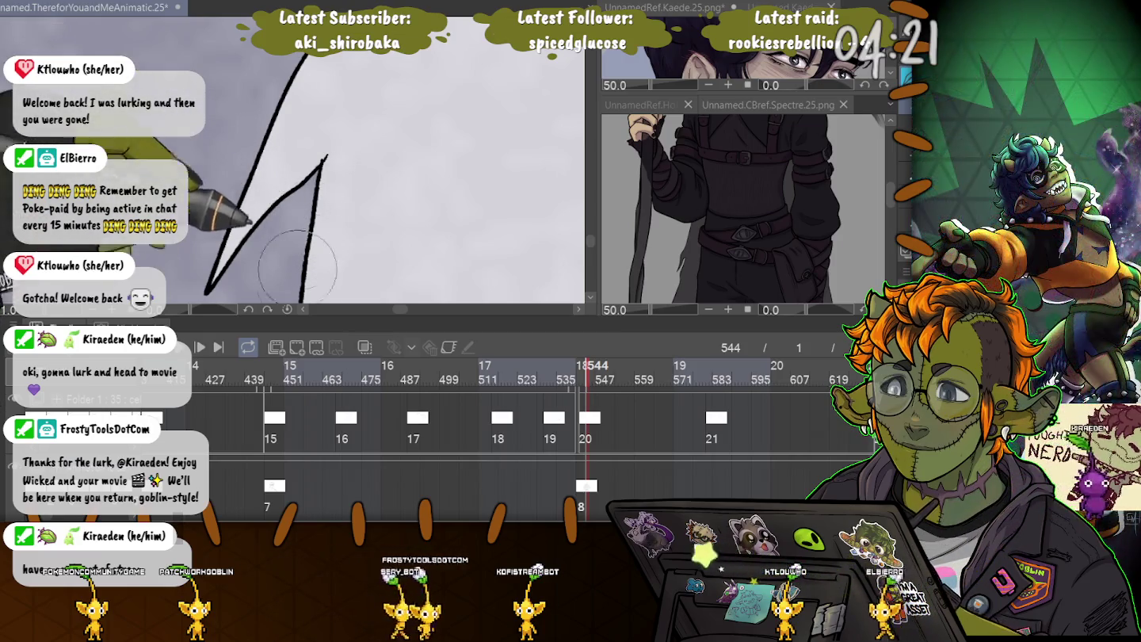
key(ctrl+z)
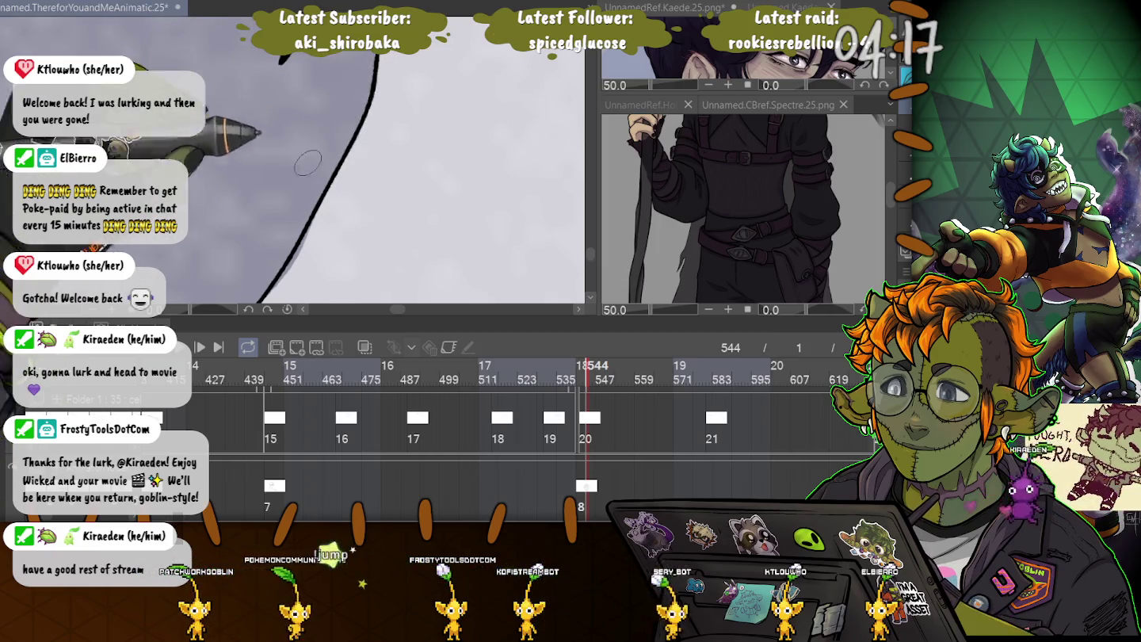
key(ctrl+z)
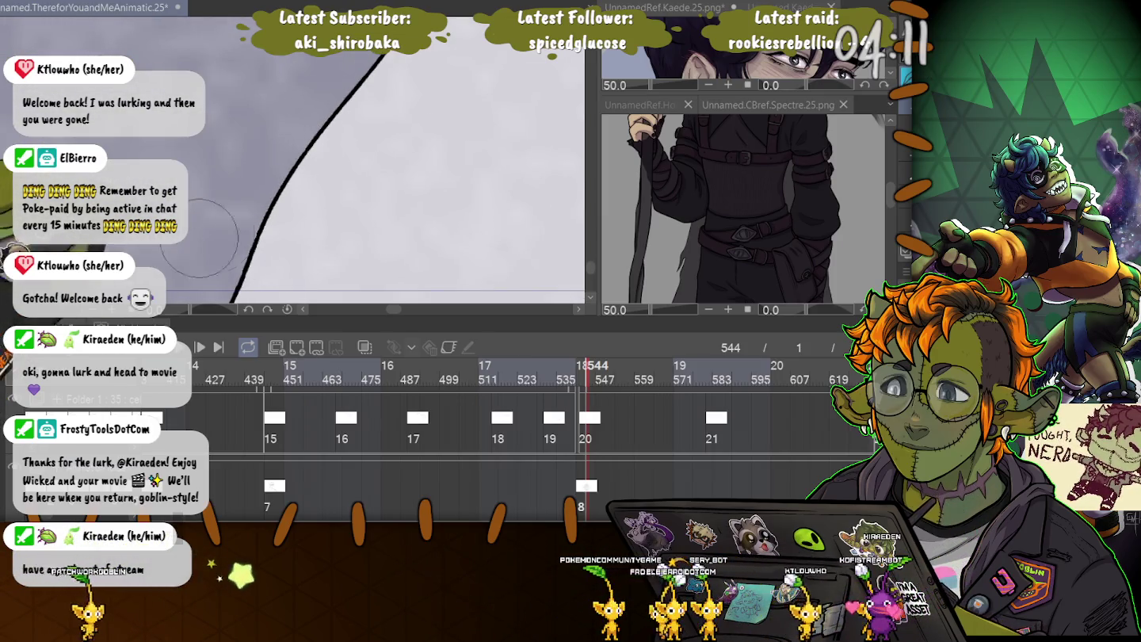
Fit the whole frame back into view with Ctrl+0.
scroll(239, 233, down, 2)
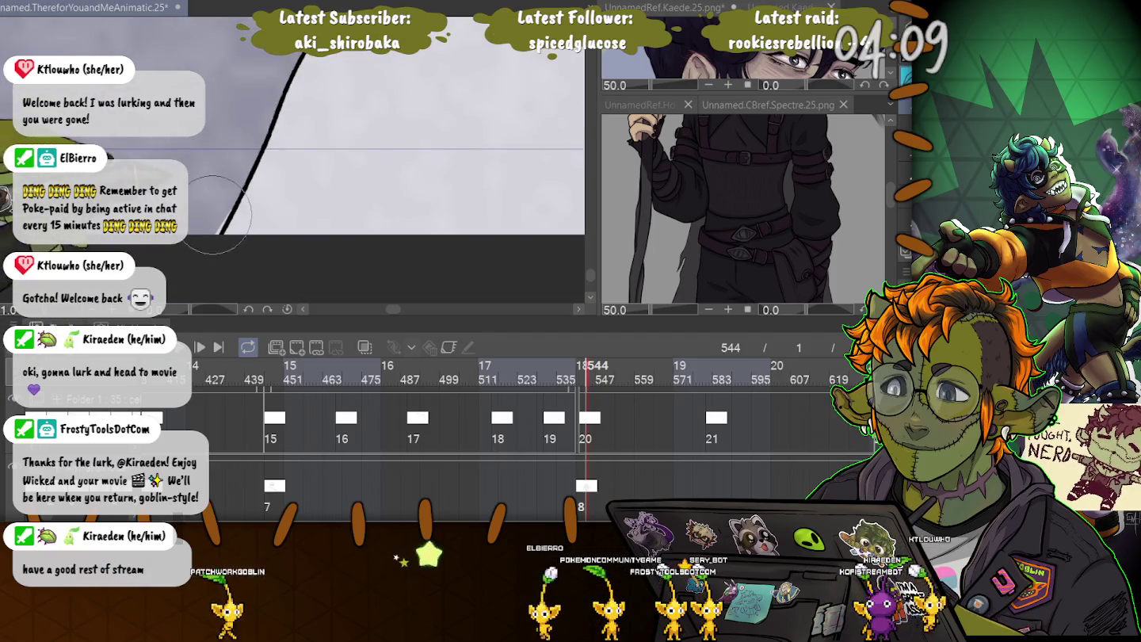
scroll(212, 228, down, 5)
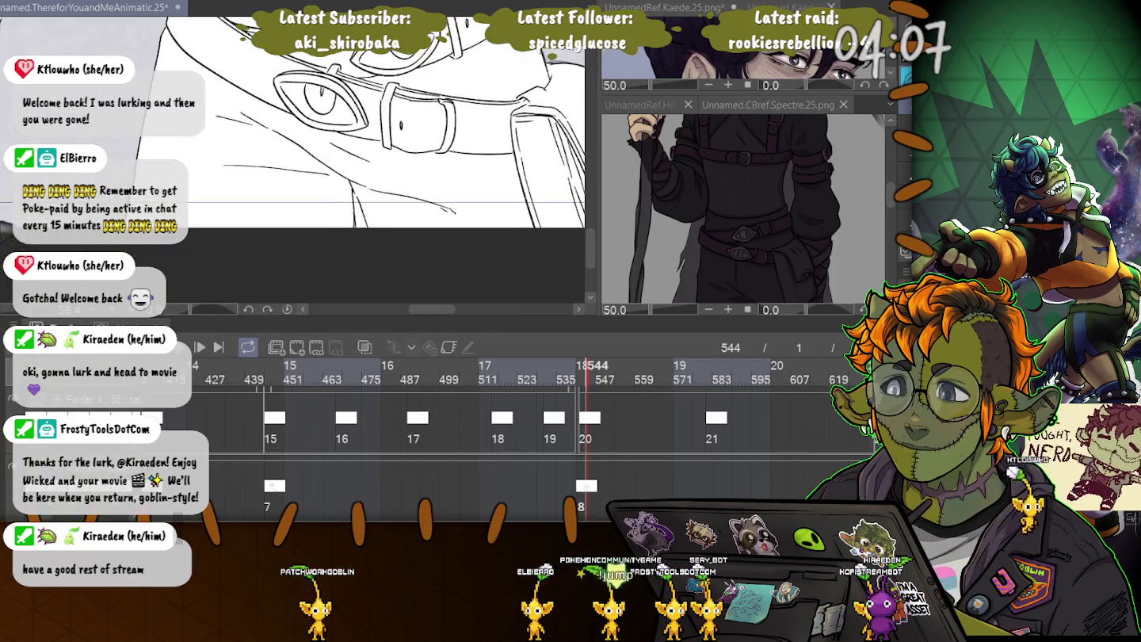
scroll(392, 184, up, 5)
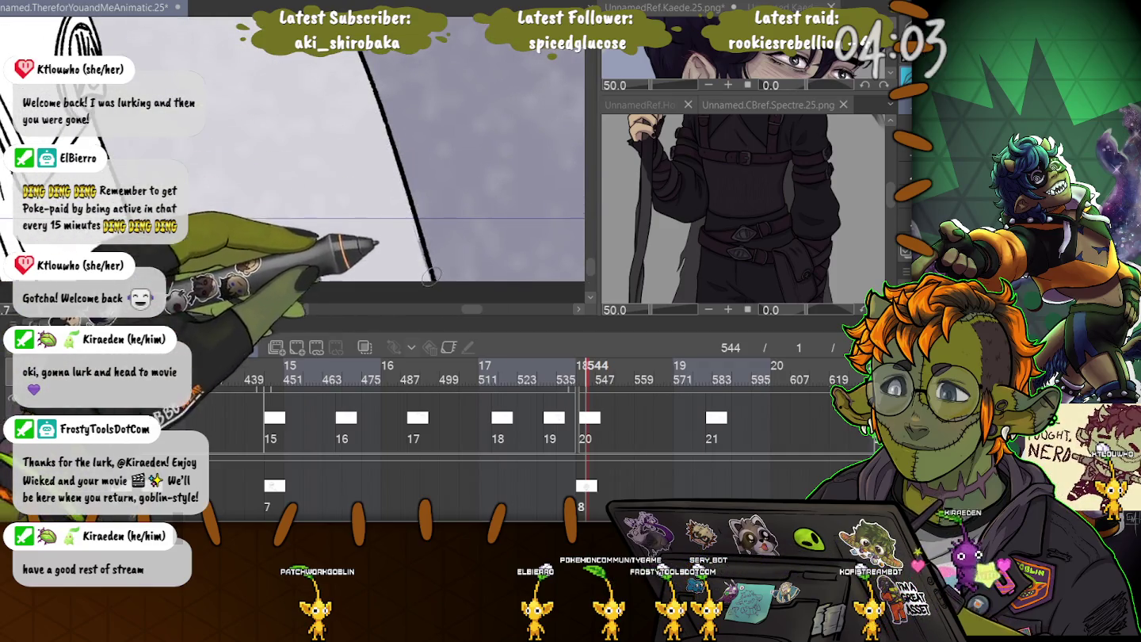
scroll(424, 255, up, 2)
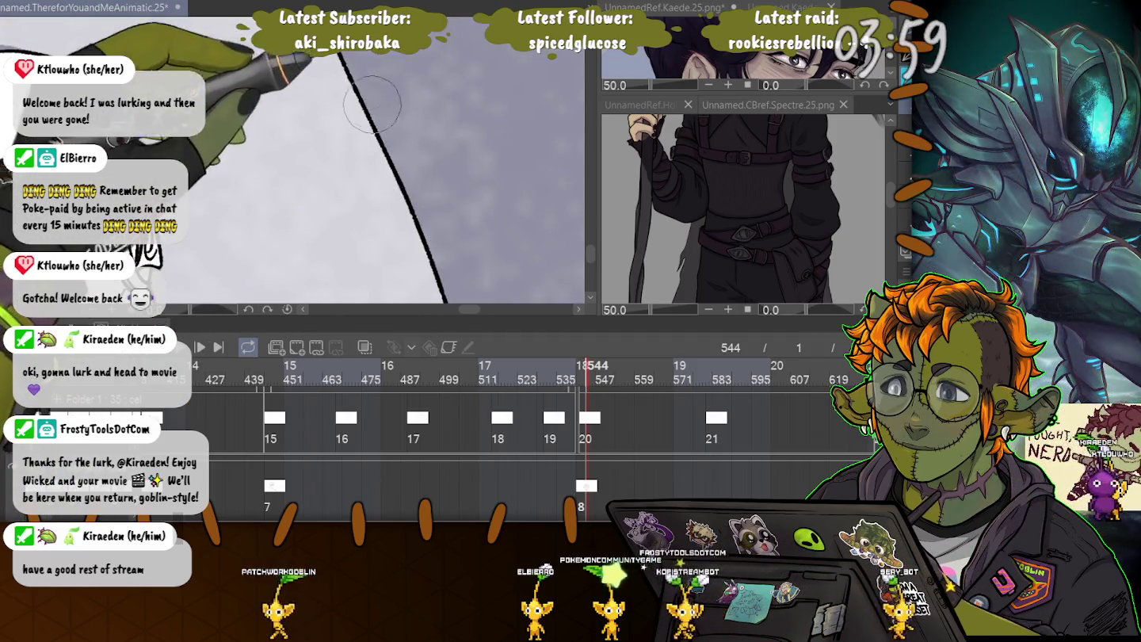
scroll(324, 82, down, 2)
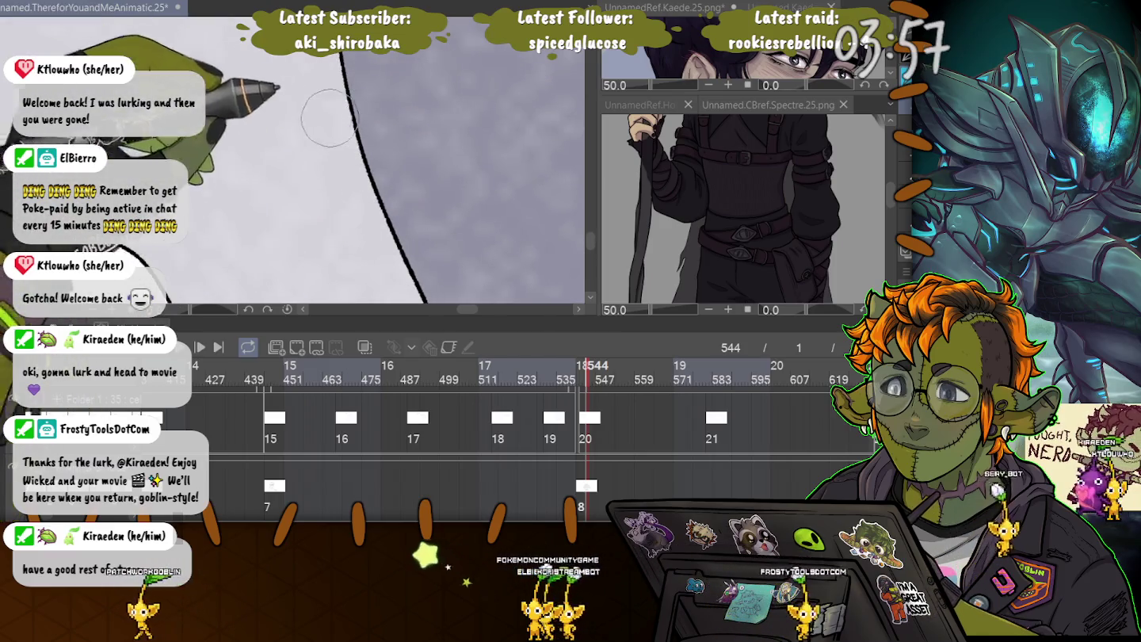
scroll(240, 197, down, 1)
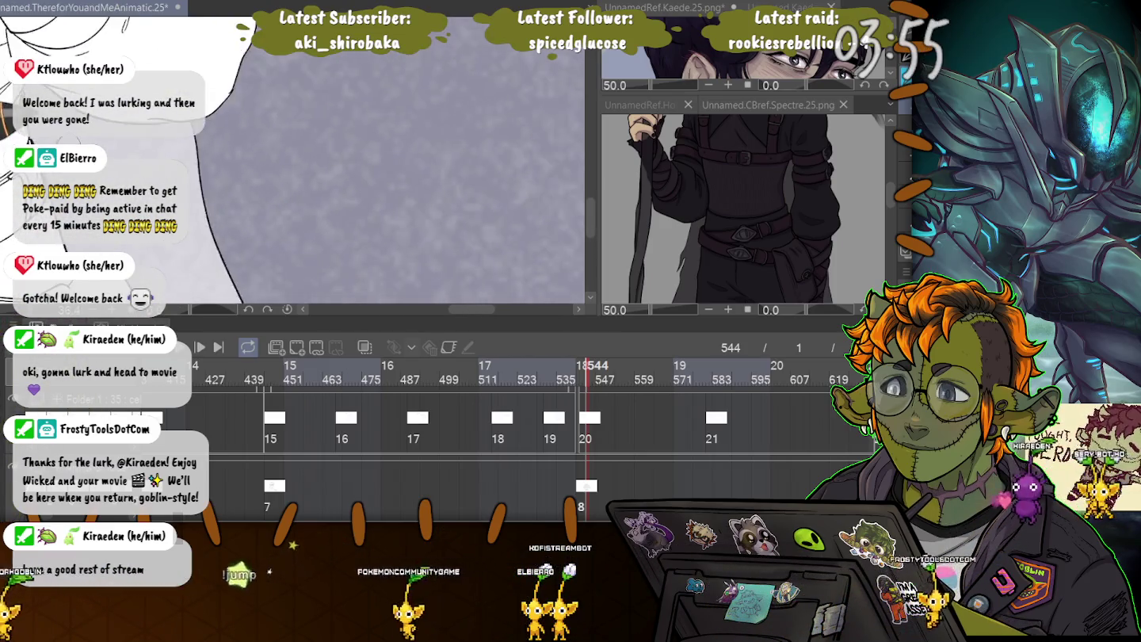
scroll(241, 197, down, 2)
key(ctrl+0)
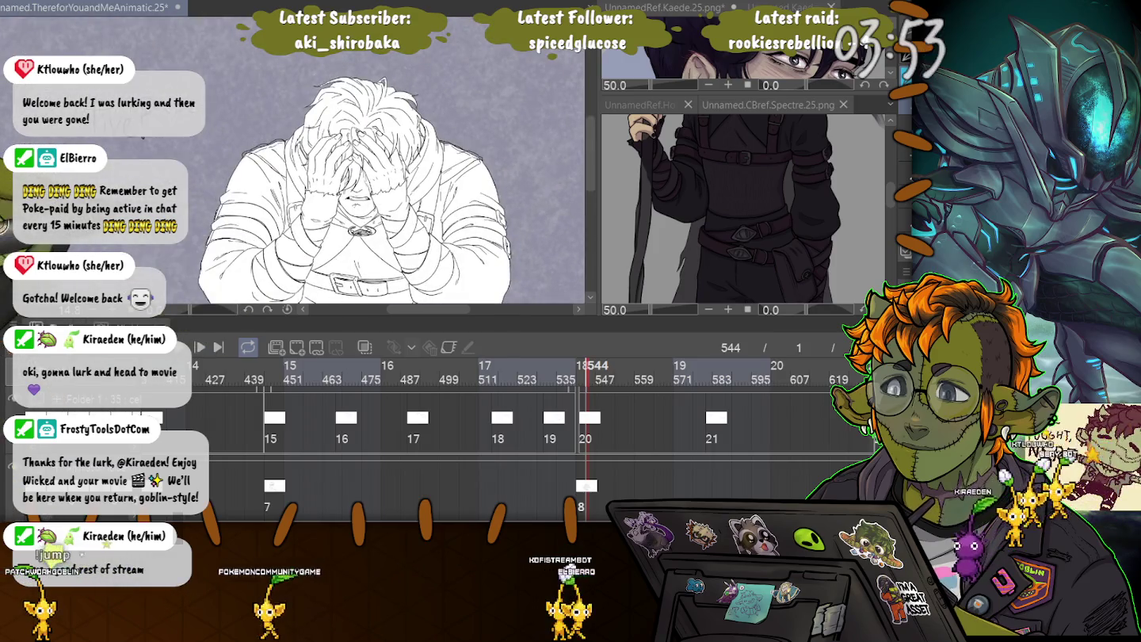
scroll(498, 139, up, 3)
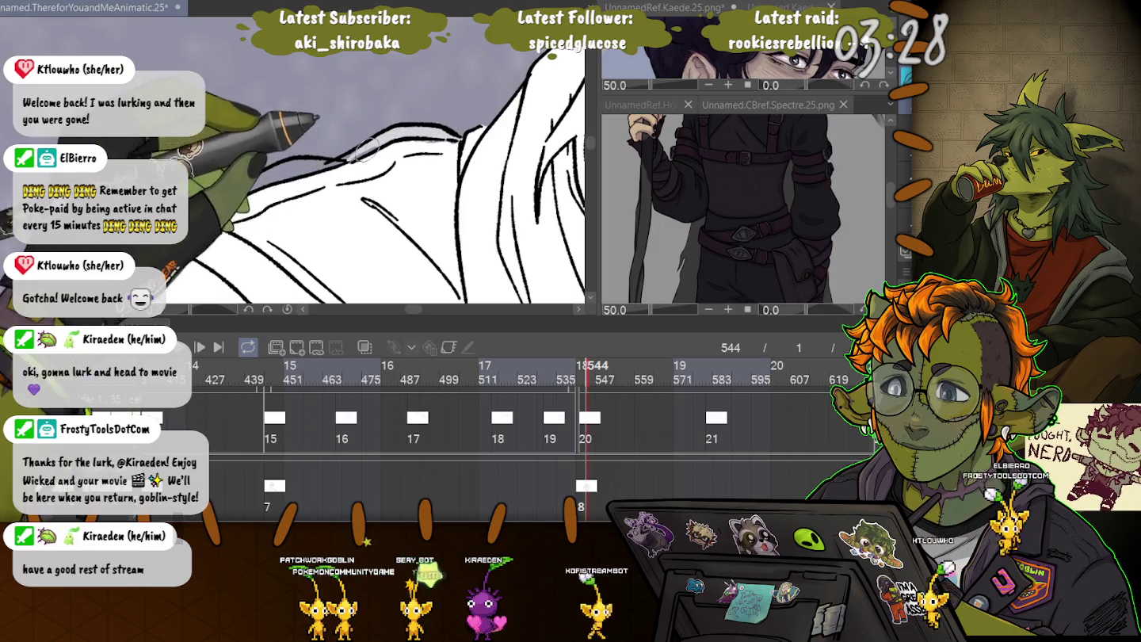
Add a faint light-grey stroke near the figure's top, zoom out, and select another timeline frame.
drag(349, 164, 277, 174)
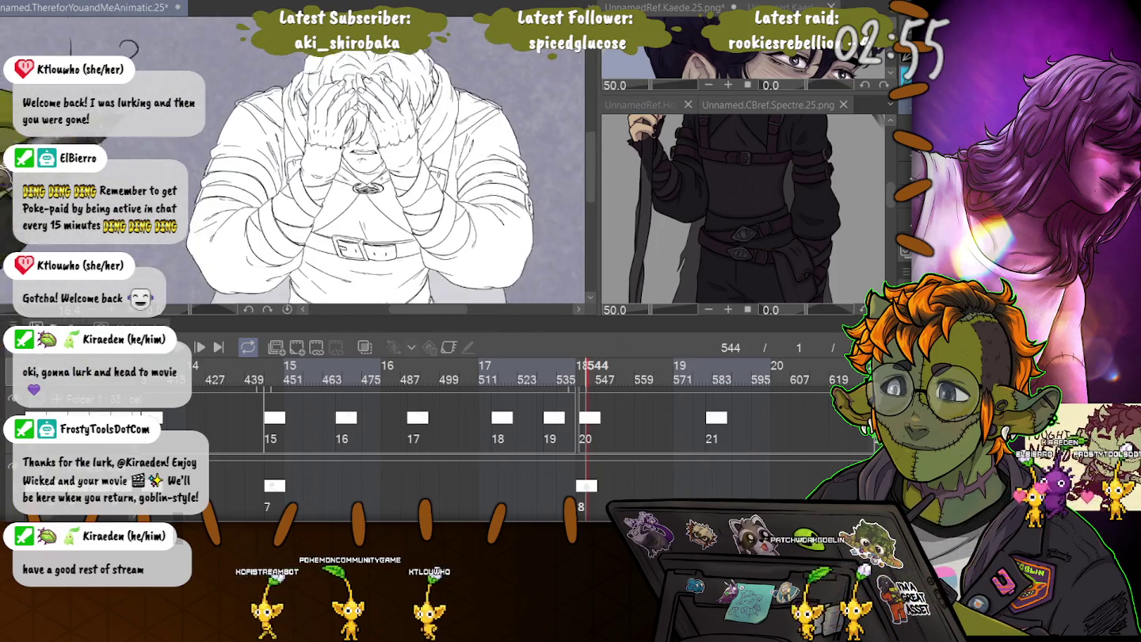
scroll(357, 182, down, 3)
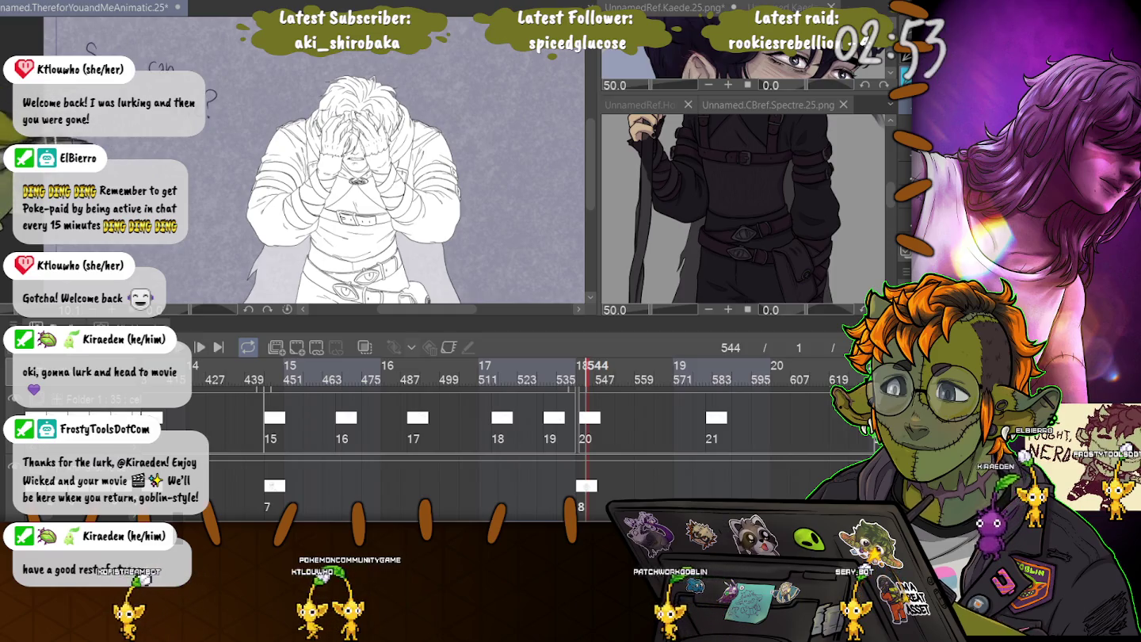
click(624, 373)
key(space)
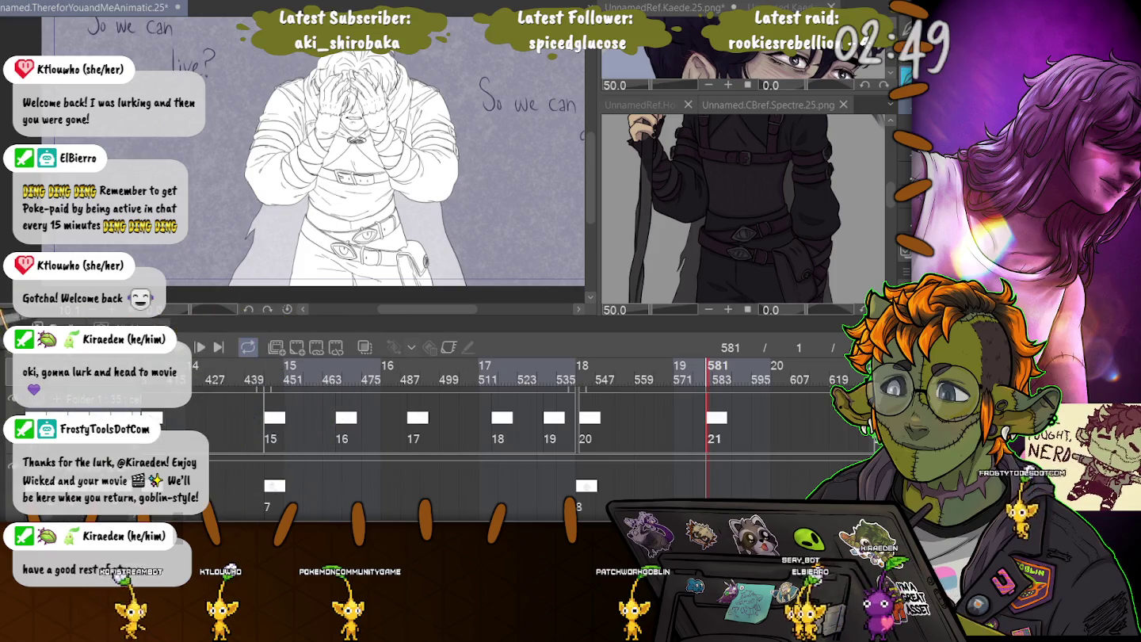
key(Home)
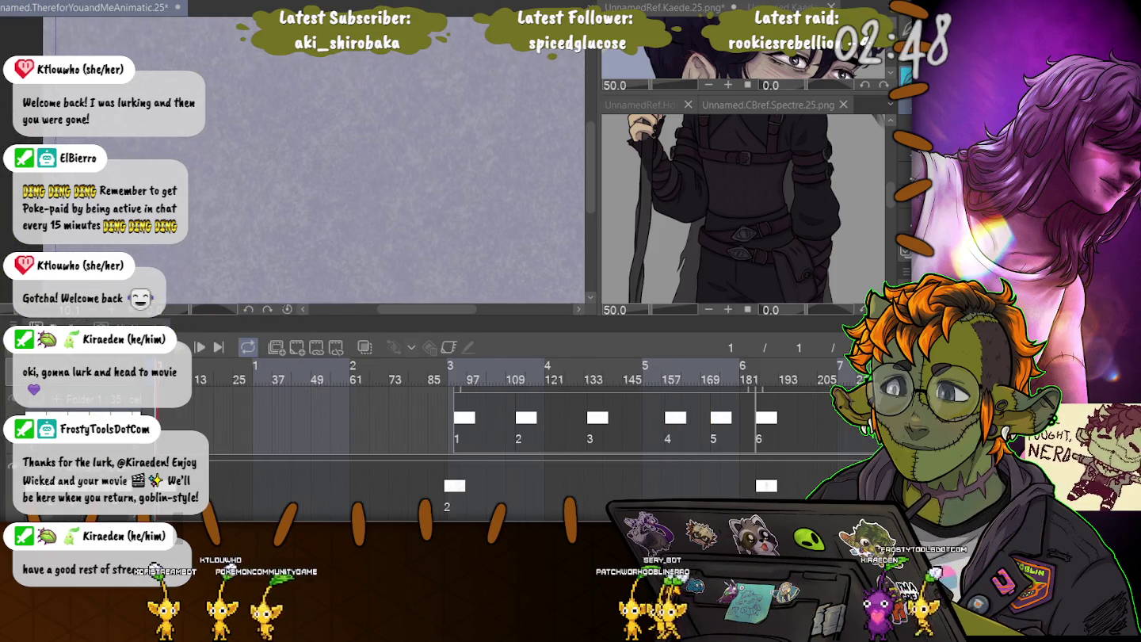
key(ctrl+minus)
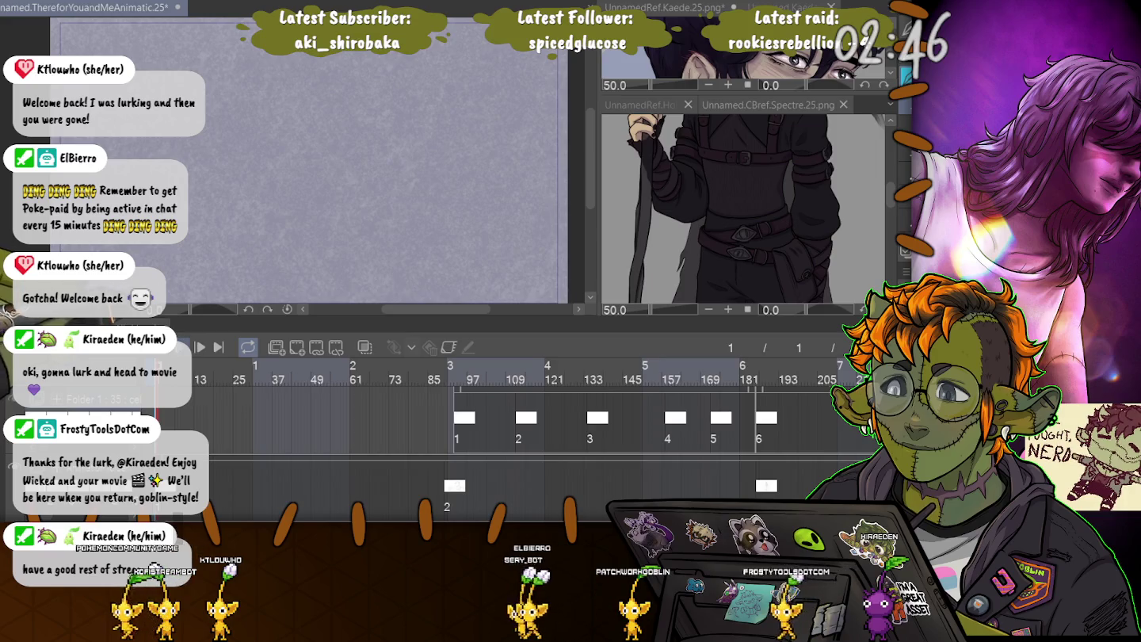
key(space)
key(ctrl+minus)
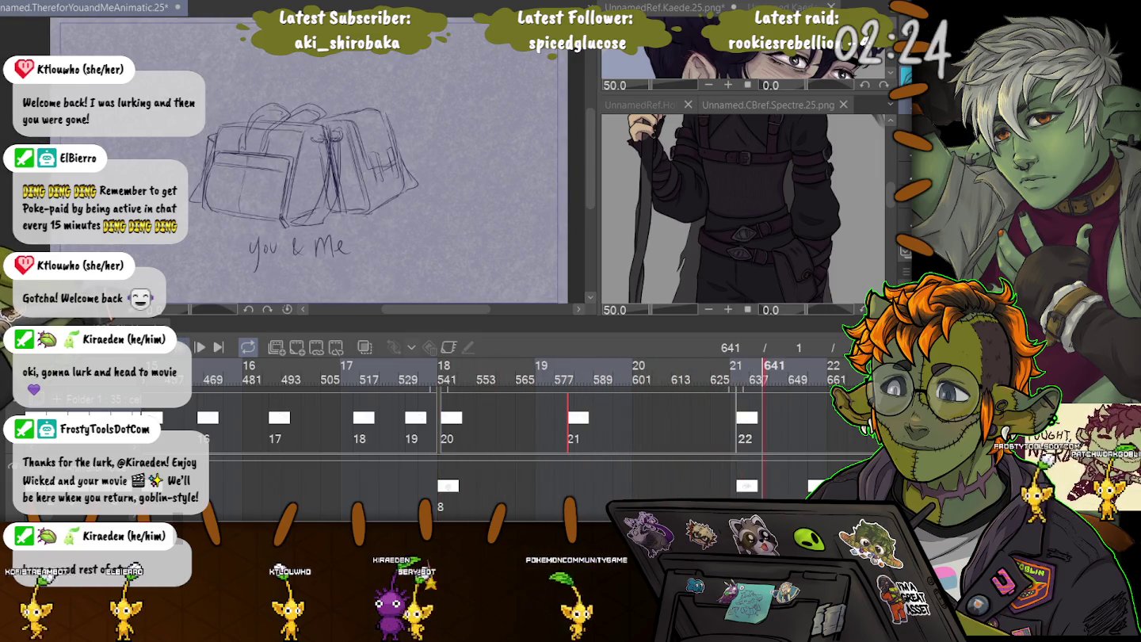
key(space)
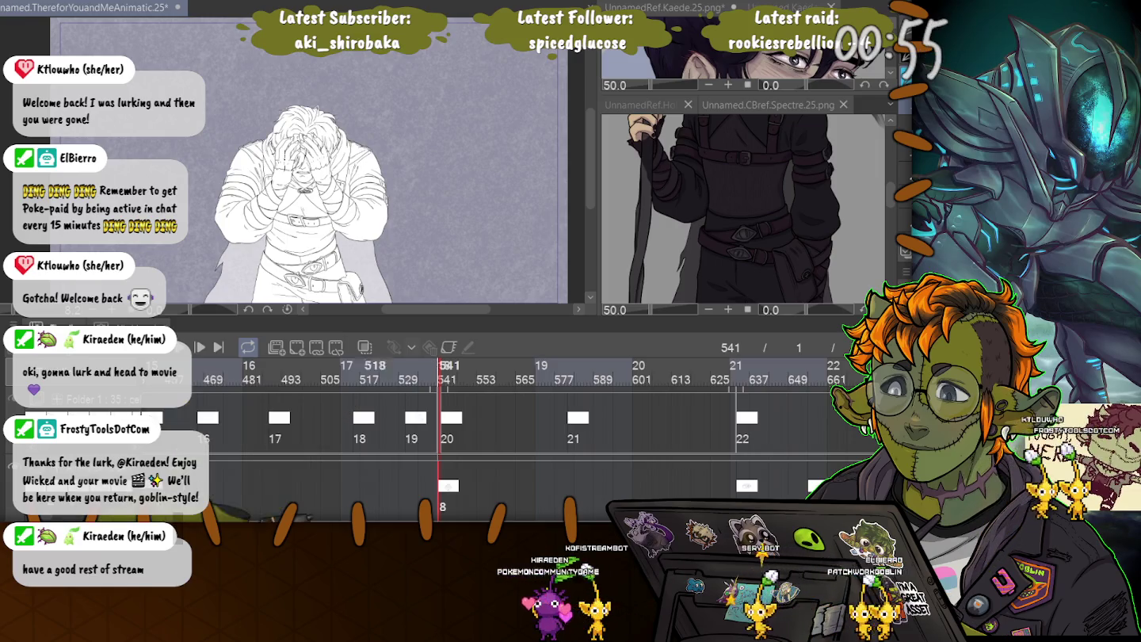
scroll(515, 419, left, 3)
Jump to the coffee-drinking frame 445 and resize the canvas and timeline panels.
scroll(516, 420, left, 3)
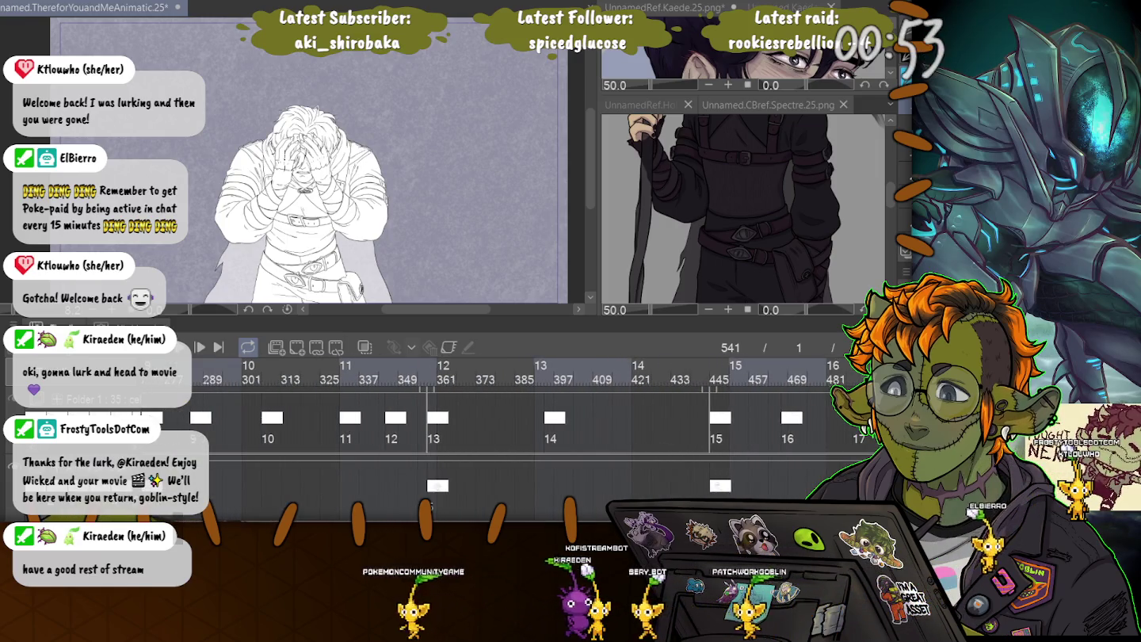
scroll(327, 454, right, 3)
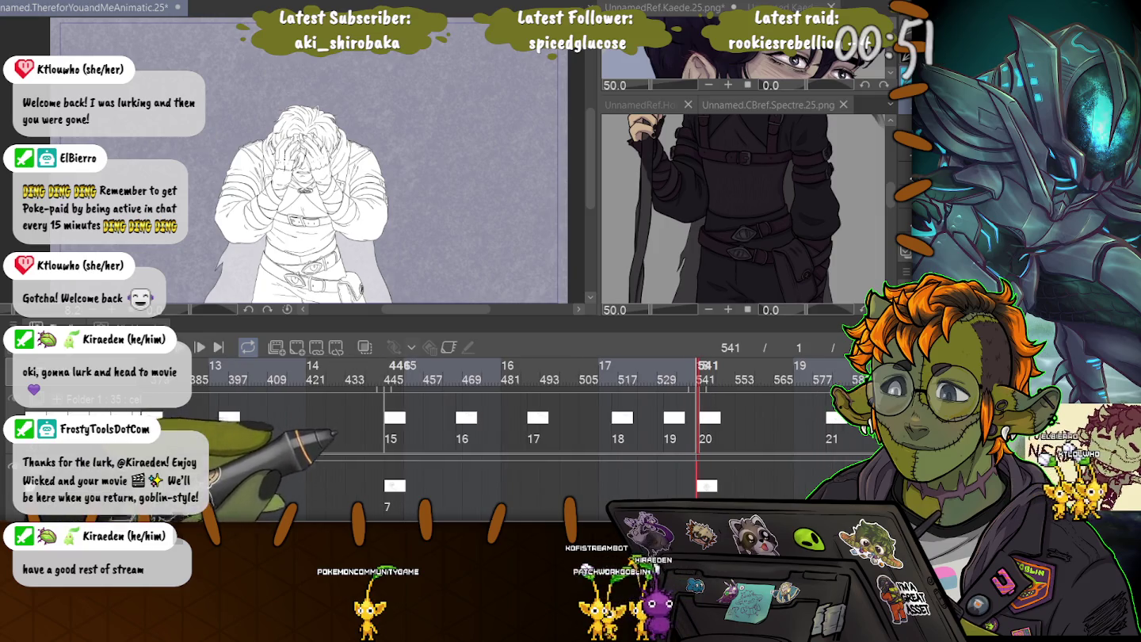
click(386, 371)
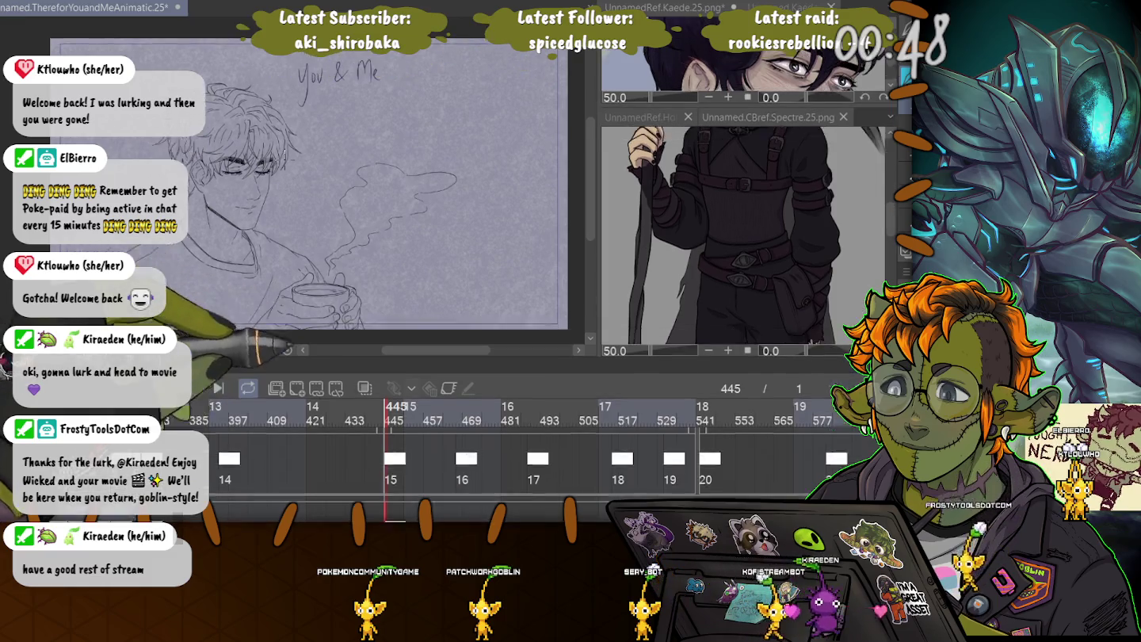
drag(324, 321, 324, 430)
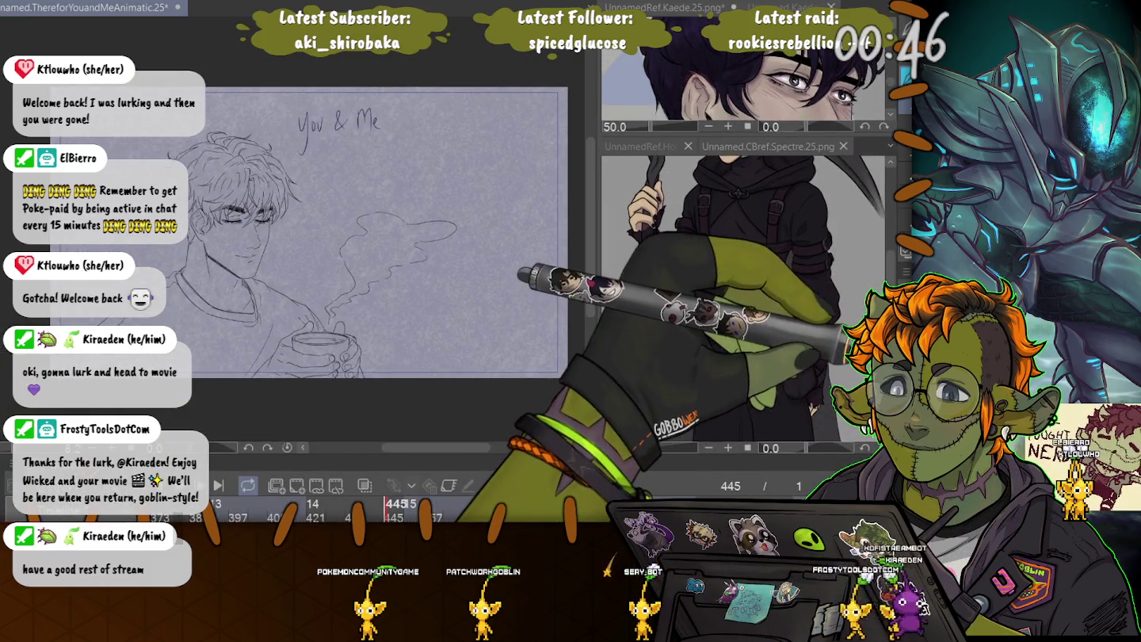
drag(325, 466, 325, 303)
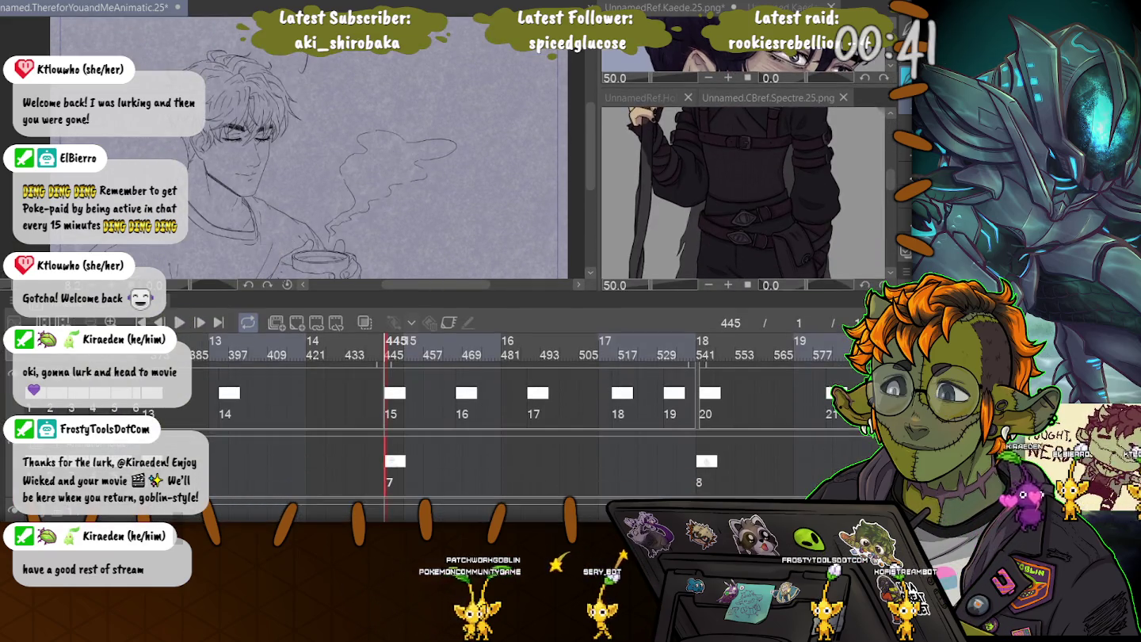
scroll(444, 428, up, 3)
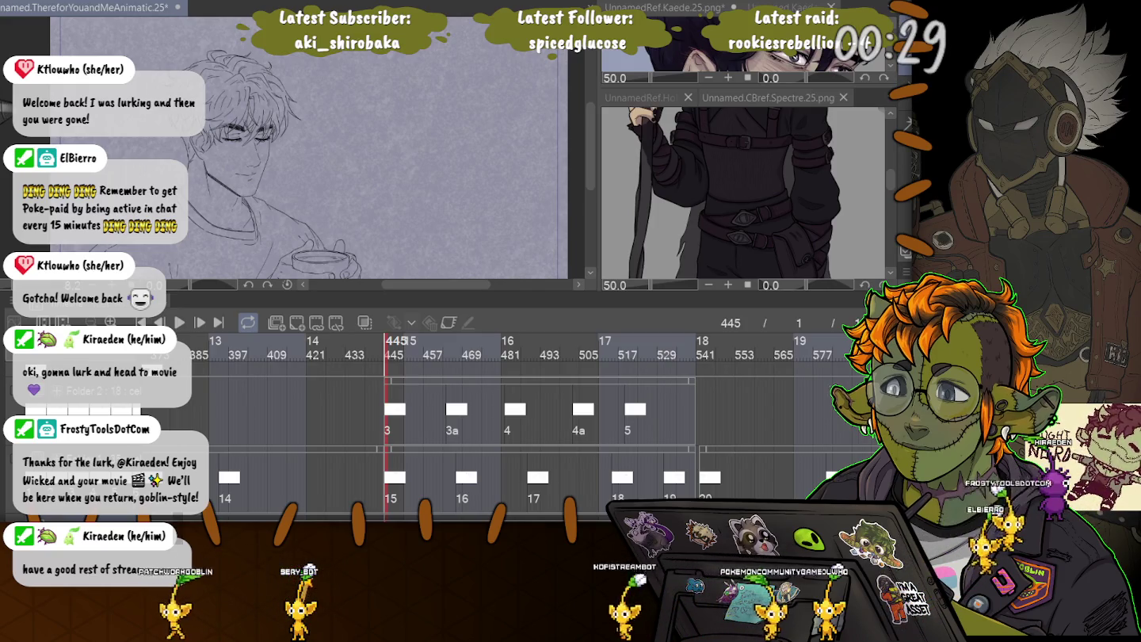
Select all the sketch marks on frame 445, then deselect so nothing is selected.
key(ctrl+a)
scroll(516, 428, down, 1)
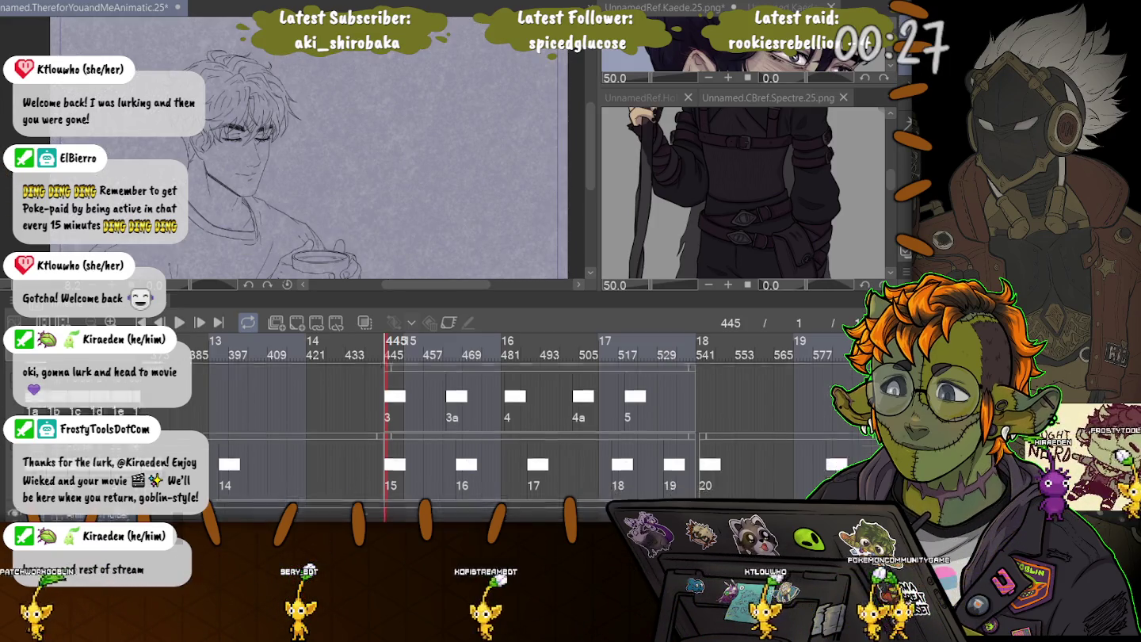
scroll(516, 427, down, 2)
key(ctrl+d)
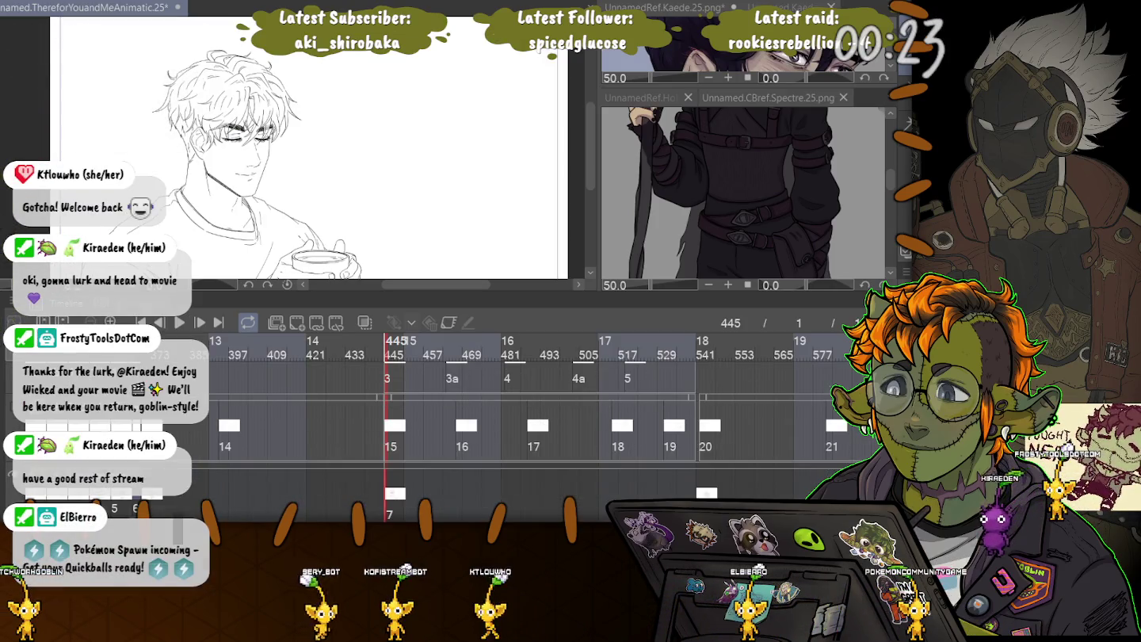
key(ctrl+a)
key(ctrl+plus)
key(ctrl+plus)
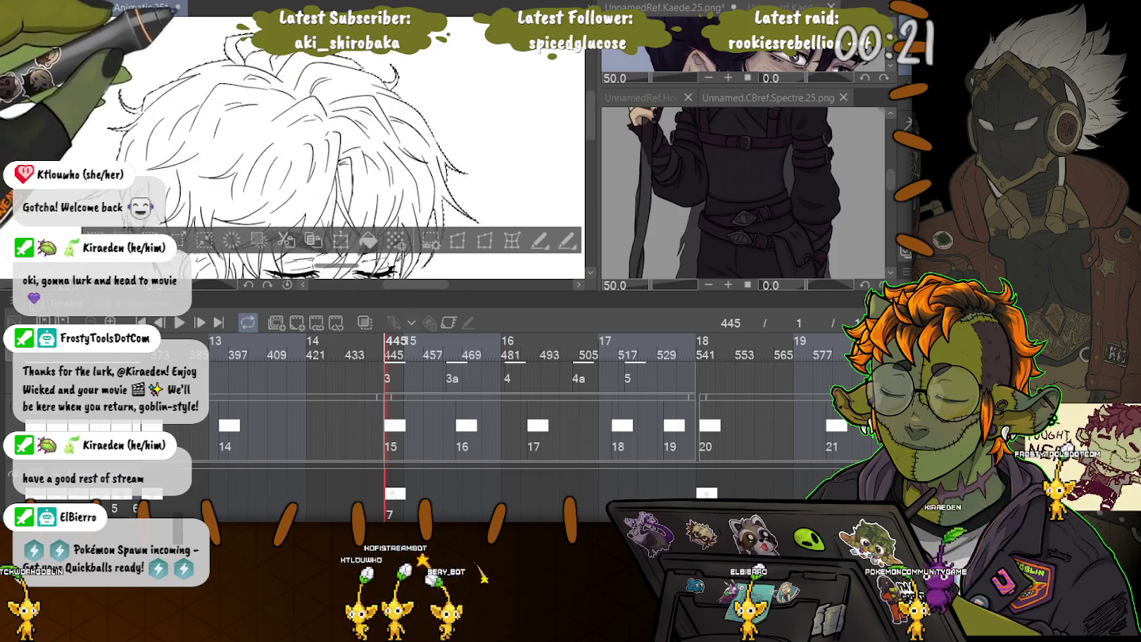
key(ctrl+plus)
key(ctrl+plus)
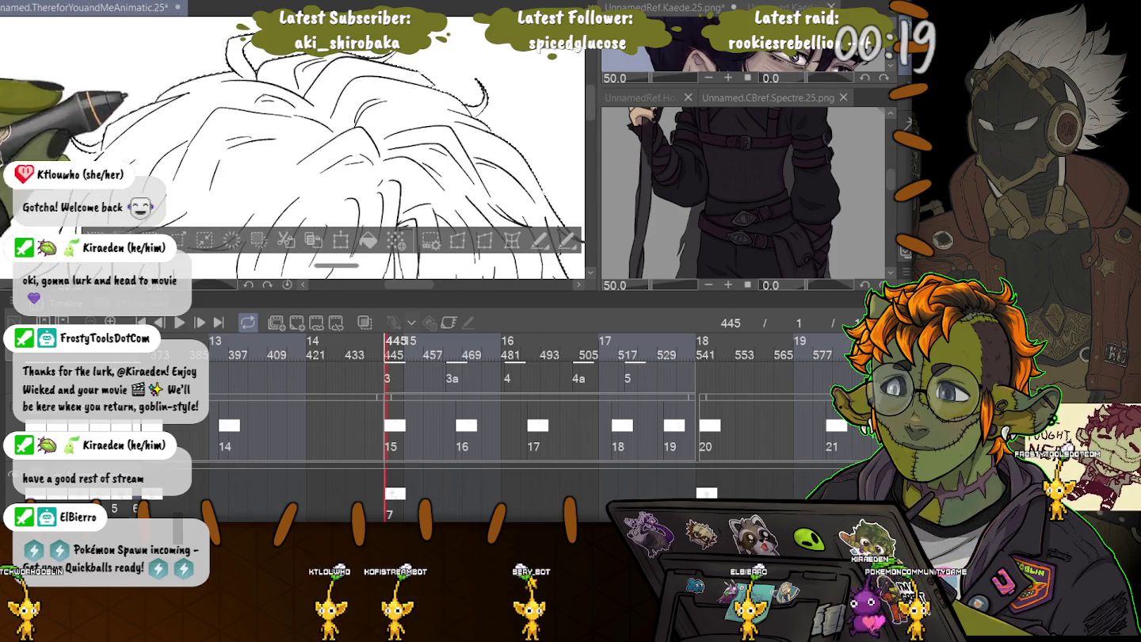
scroll(293, 143, down, 5)
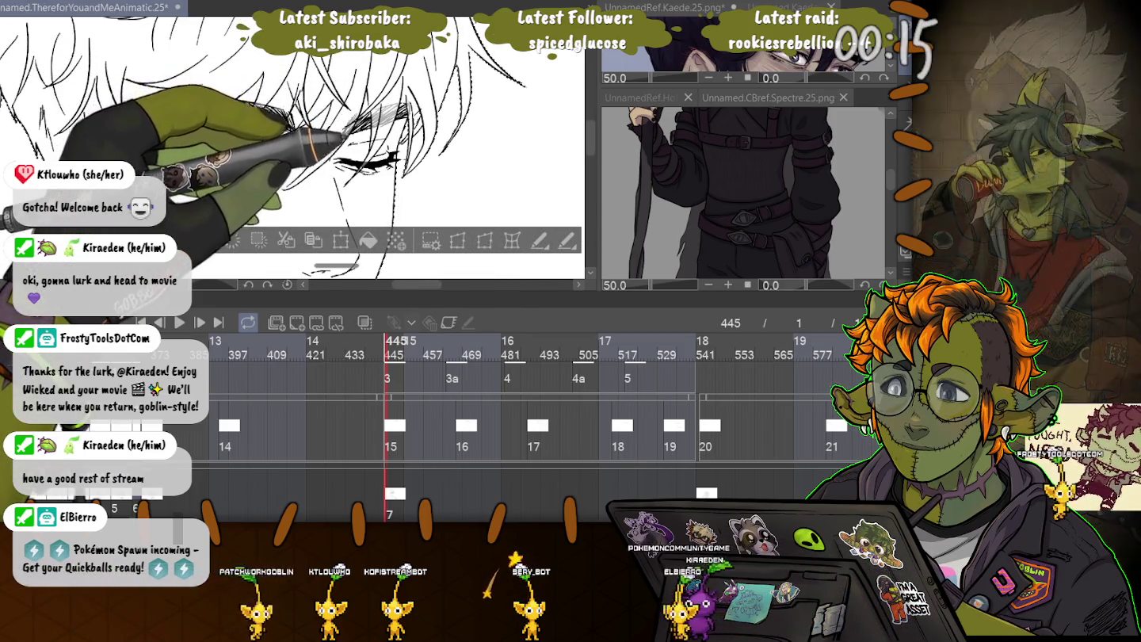
key(ctrl+plus)
scroll(293, 142, down, 2)
scroll(293, 146, down, 5)
scroll(294, 135, down, 3)
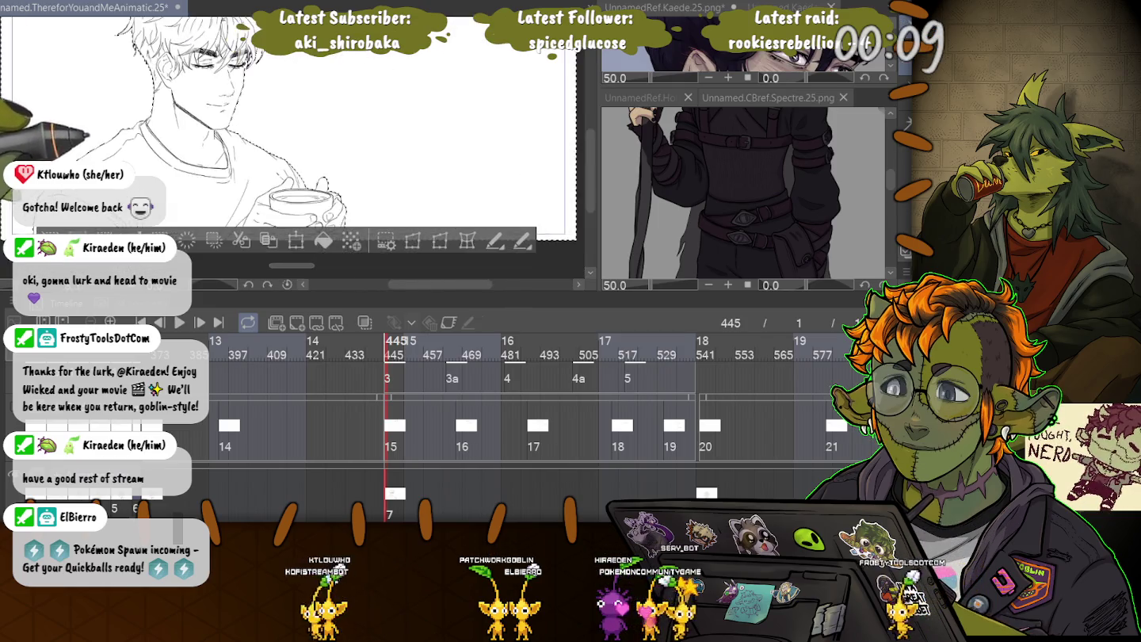
scroll(294, 135, down, 2)
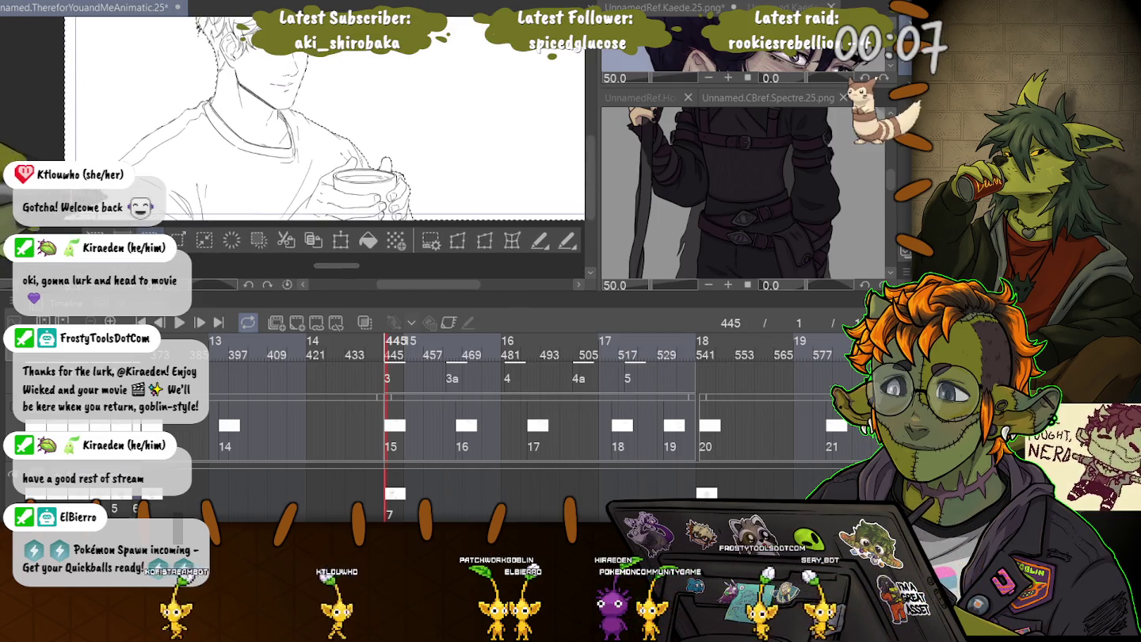
scroll(291, 240, right, 2)
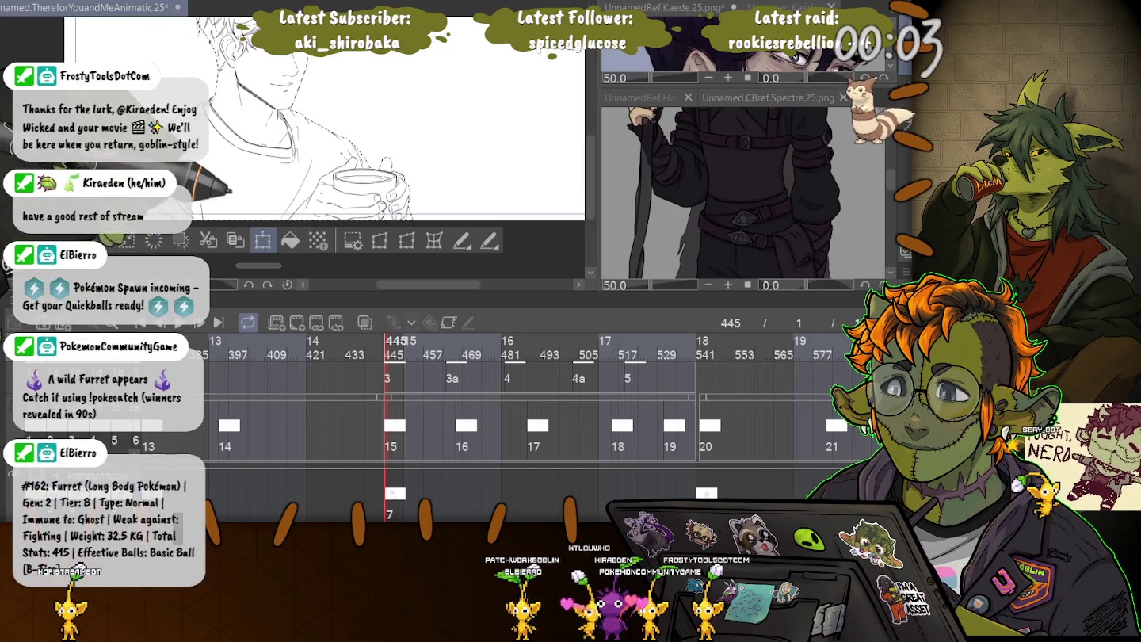
click(290, 240)
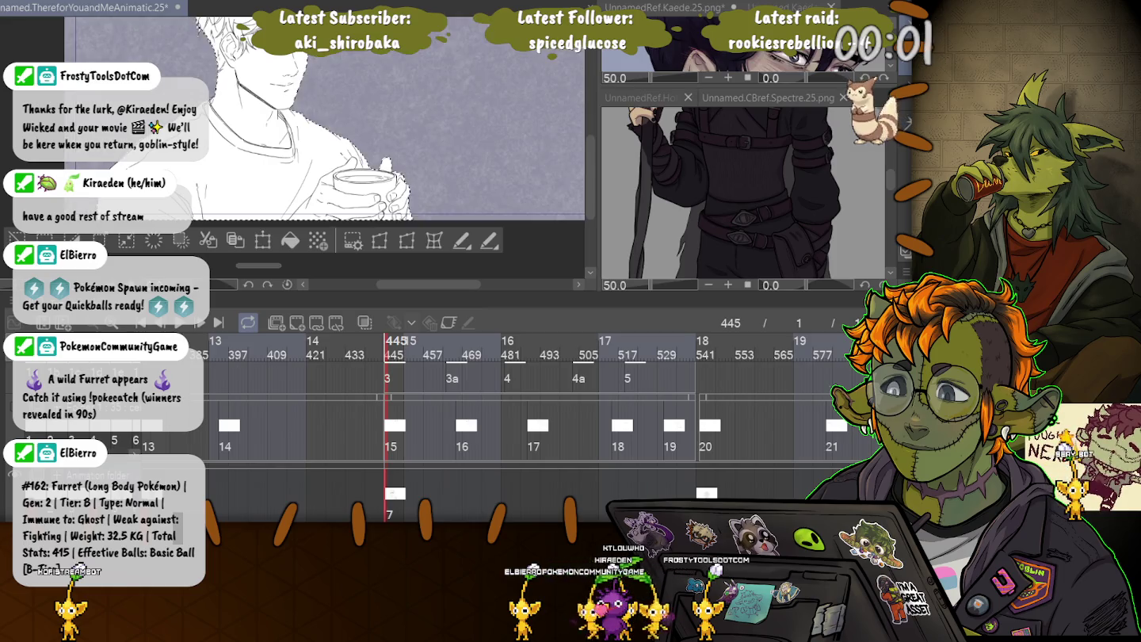
key(ctrl+d)
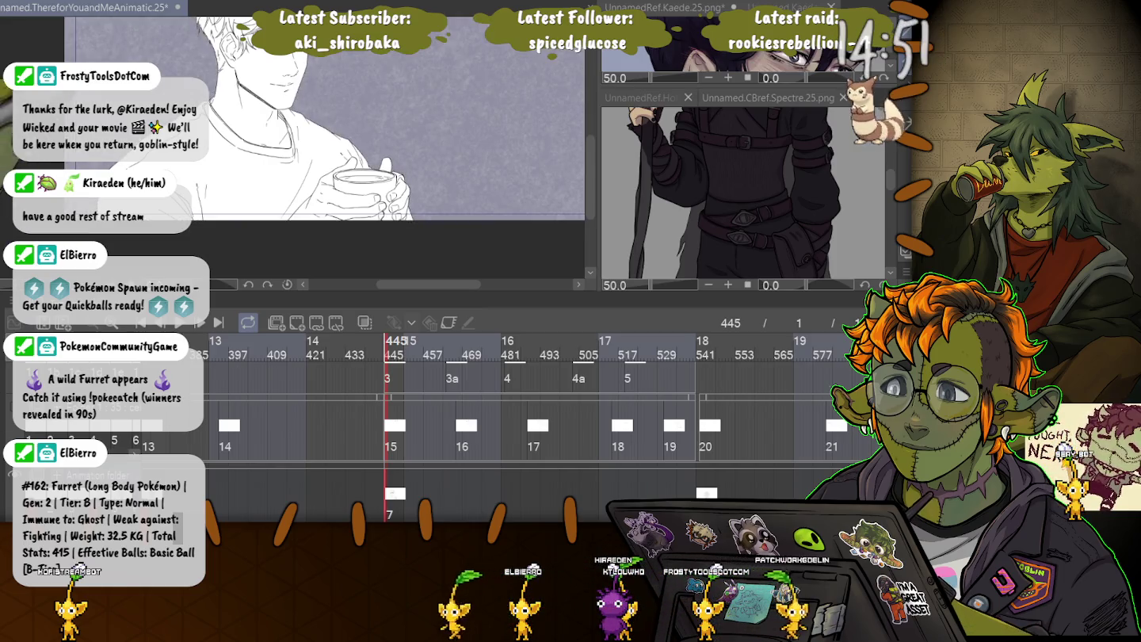
scroll(337, 151, up, 3)
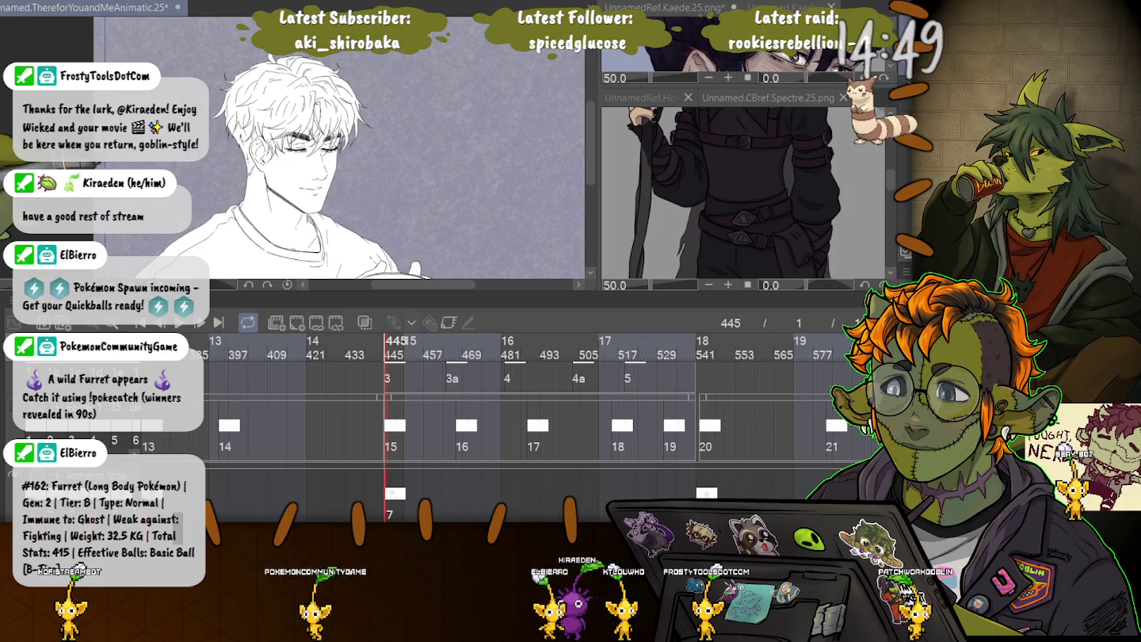
scroll(337, 151, down, 2)
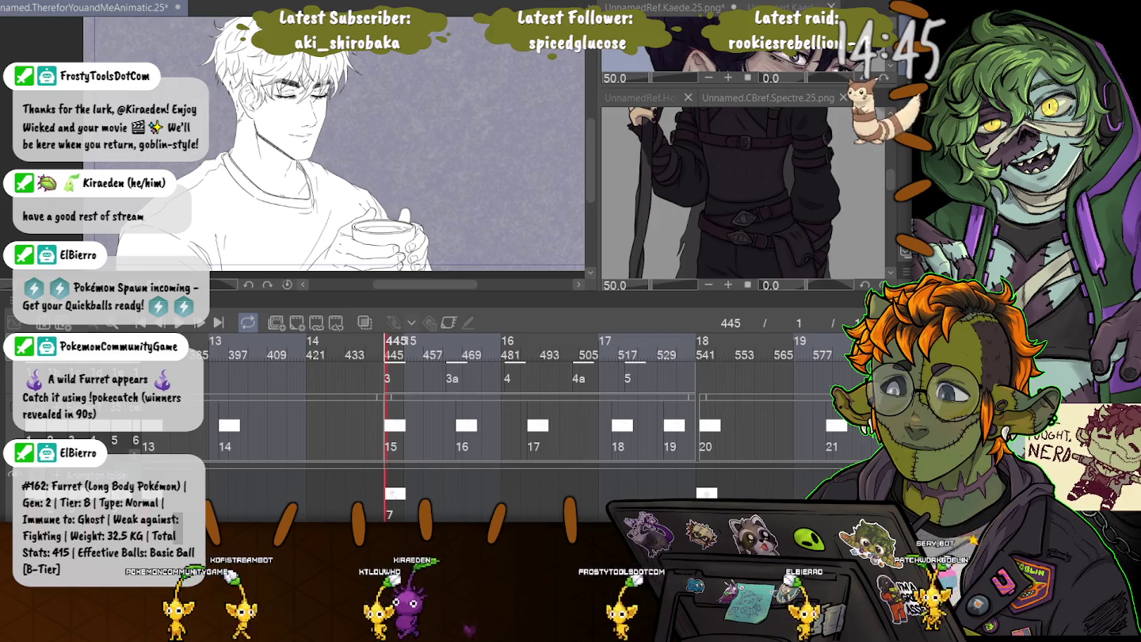
key(ctrl+z)
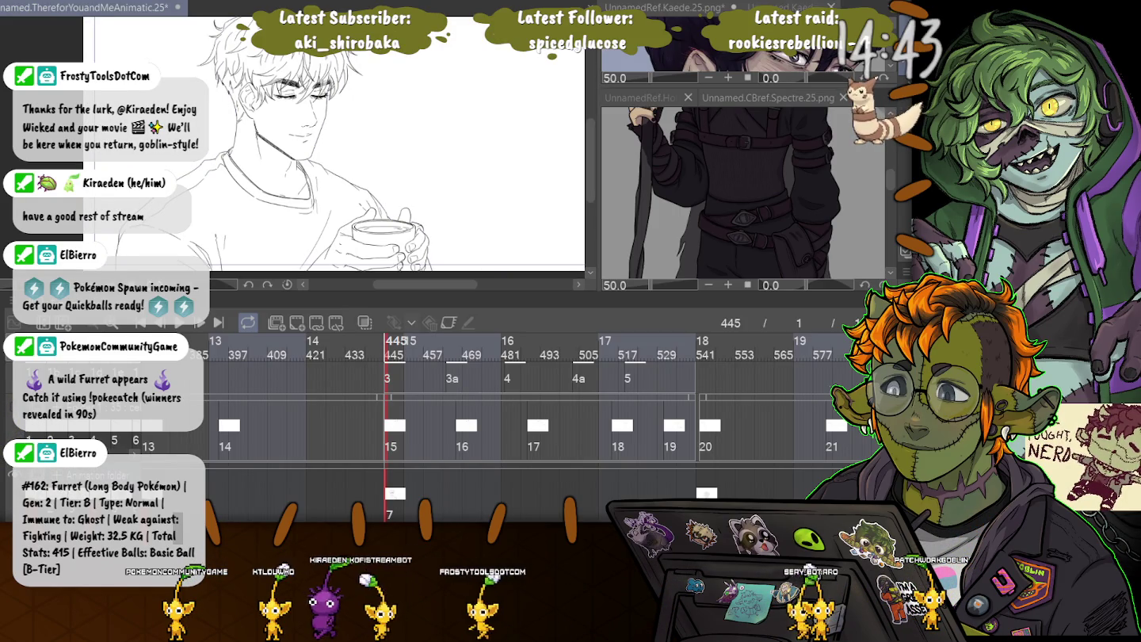
Hide the figure, redo the smoke sketch, select and deselect it, then draw a flowing outline stroke.
key(ctrl+z)
scroll(475, 428, up, 3)
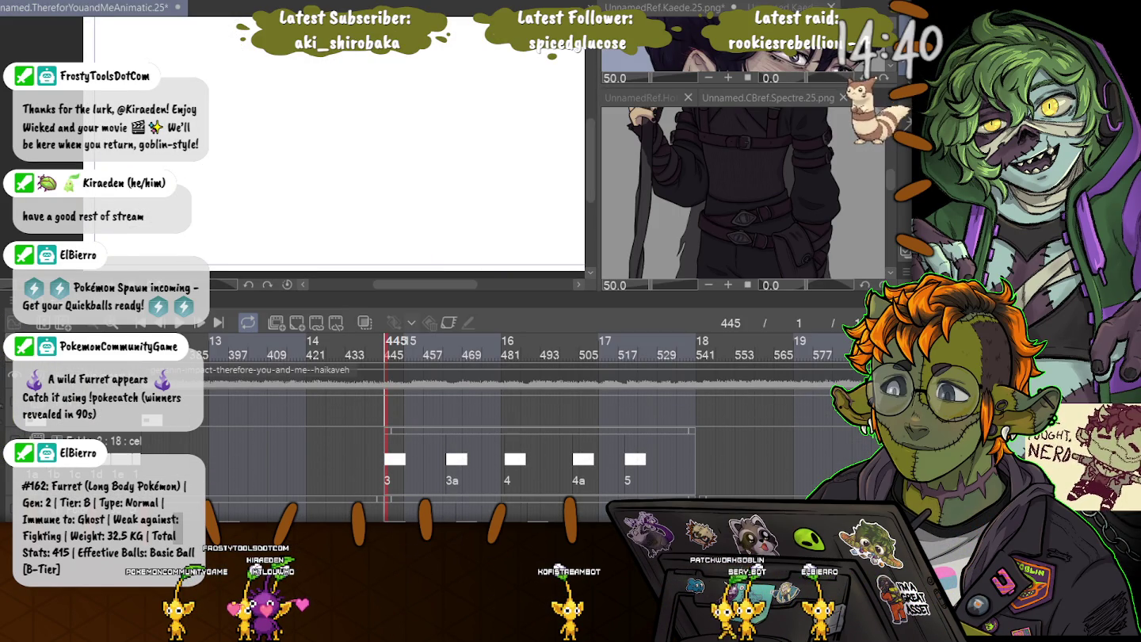
key(ctrl+y)
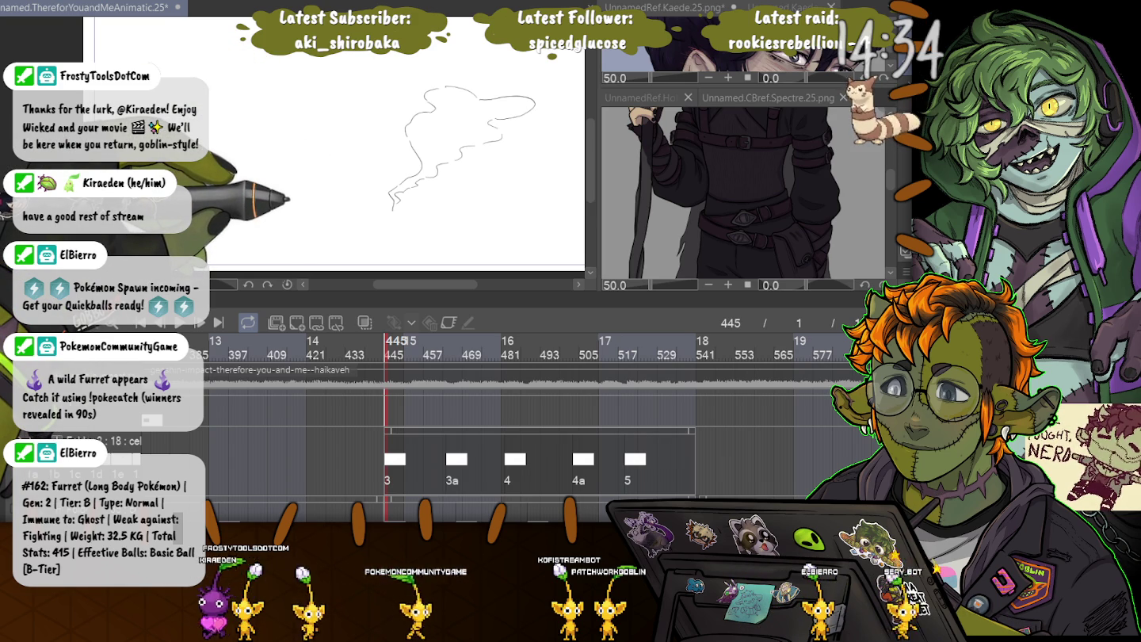
key(ctrl+shift+s)
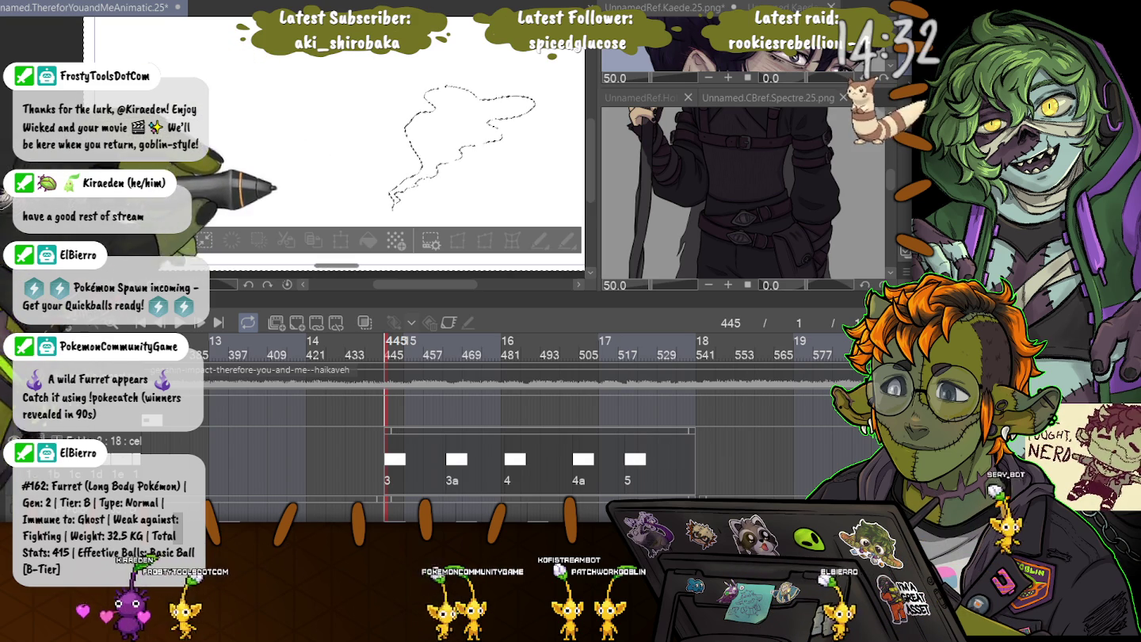
key(ctrl+d)
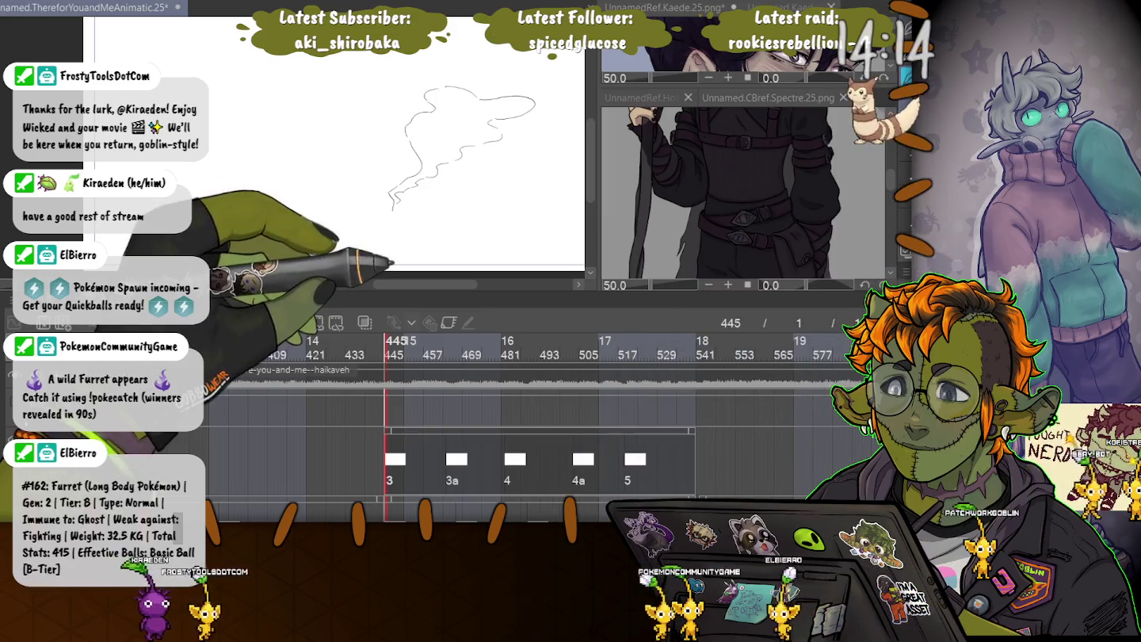
scroll(333, 146, up, 3)
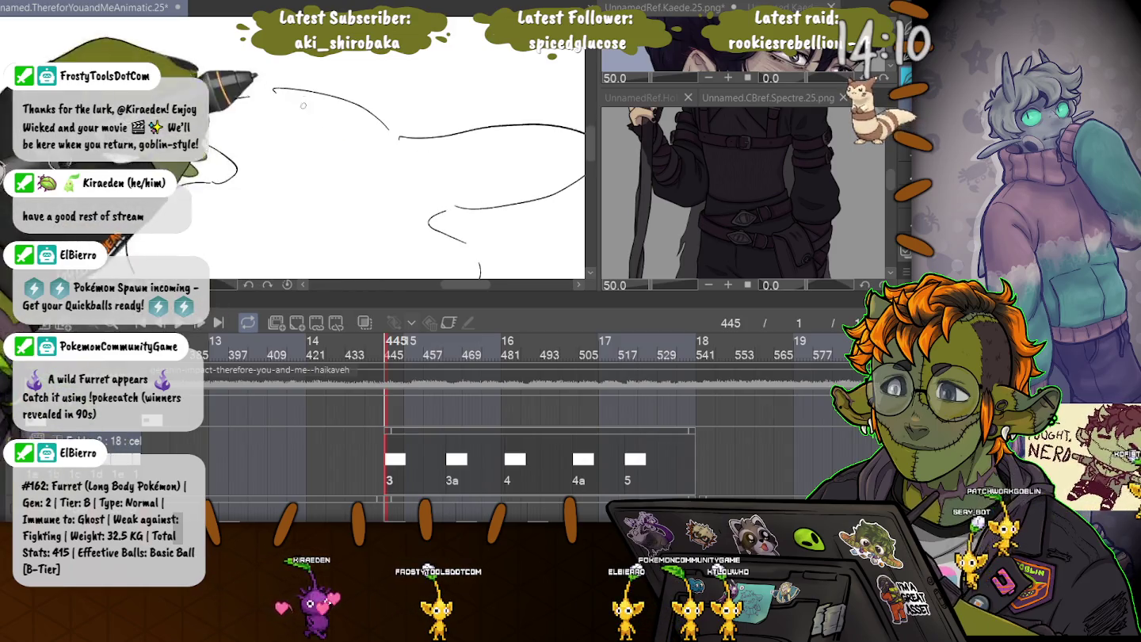
drag(210, 104, 320, 85)
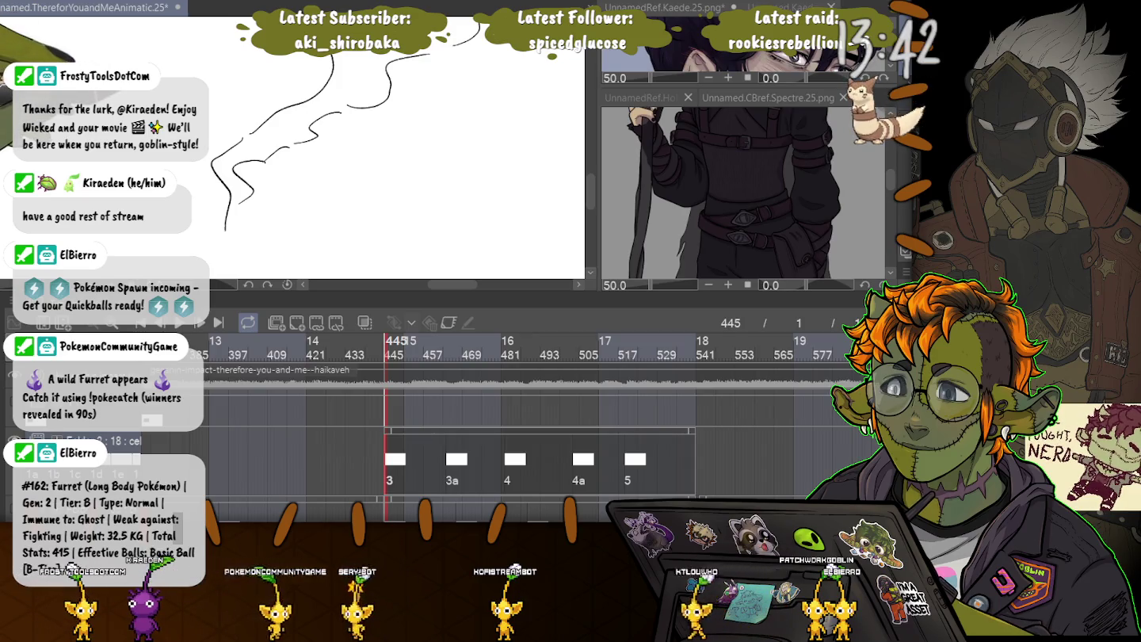
Select the inside of the inked smoke shape and zoom in on it.
key(ctrl+a)
key(ctrl+plus)
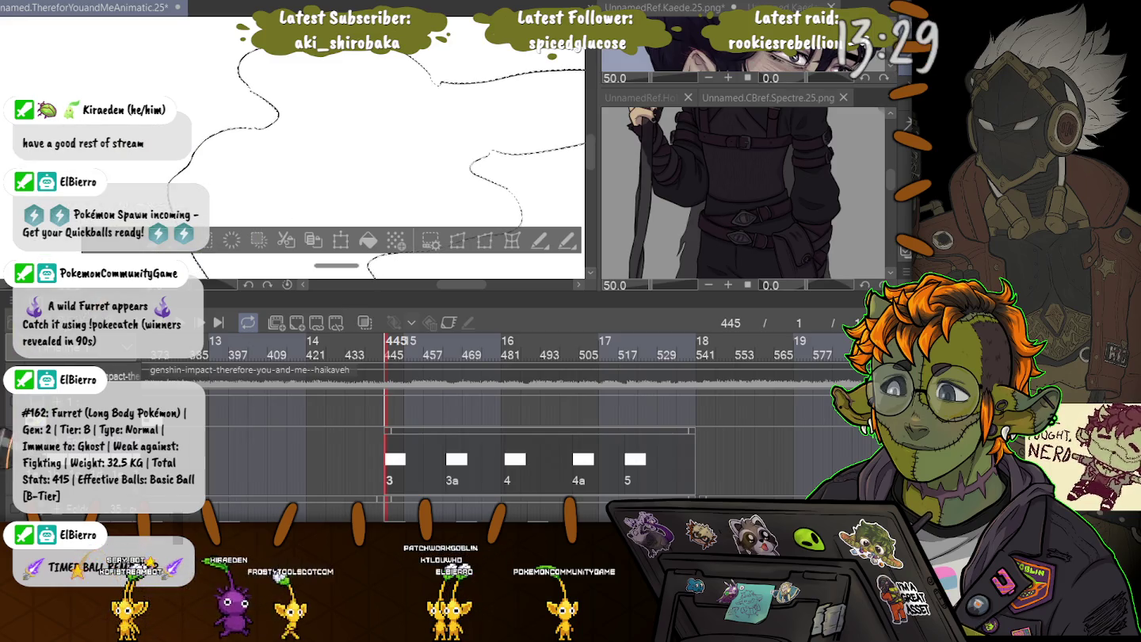
scroll(453, 436, down, 2)
scroll(451, 436, down, 2)
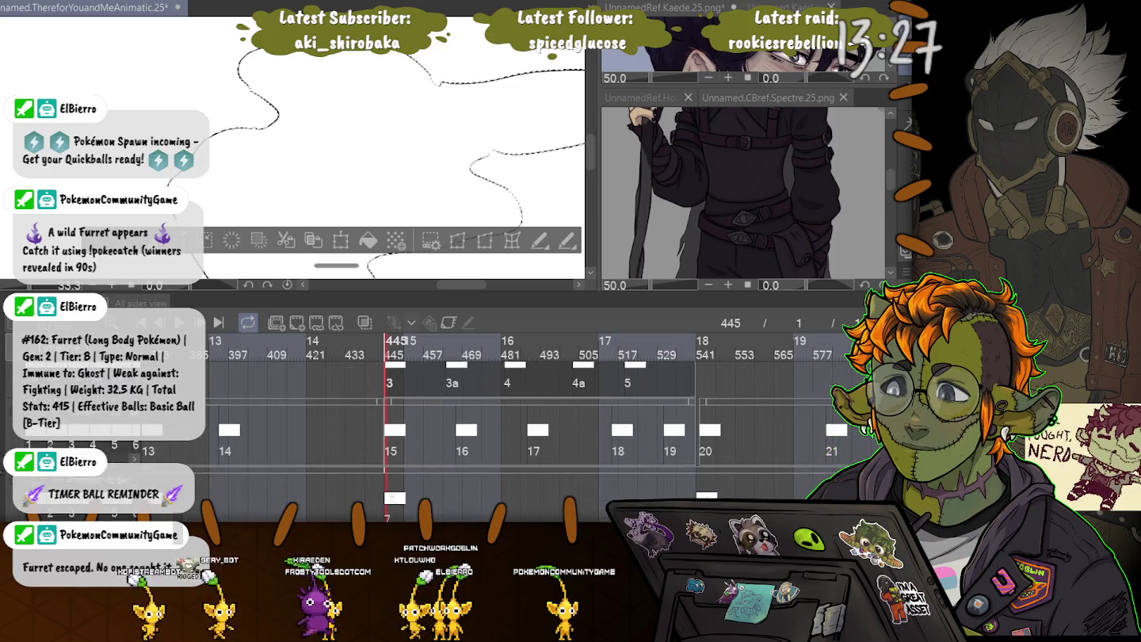
Deselect the grey-filled smoke, pan across it, then jump to frame 467 at cel 16.
scroll(452, 436, down, 2)
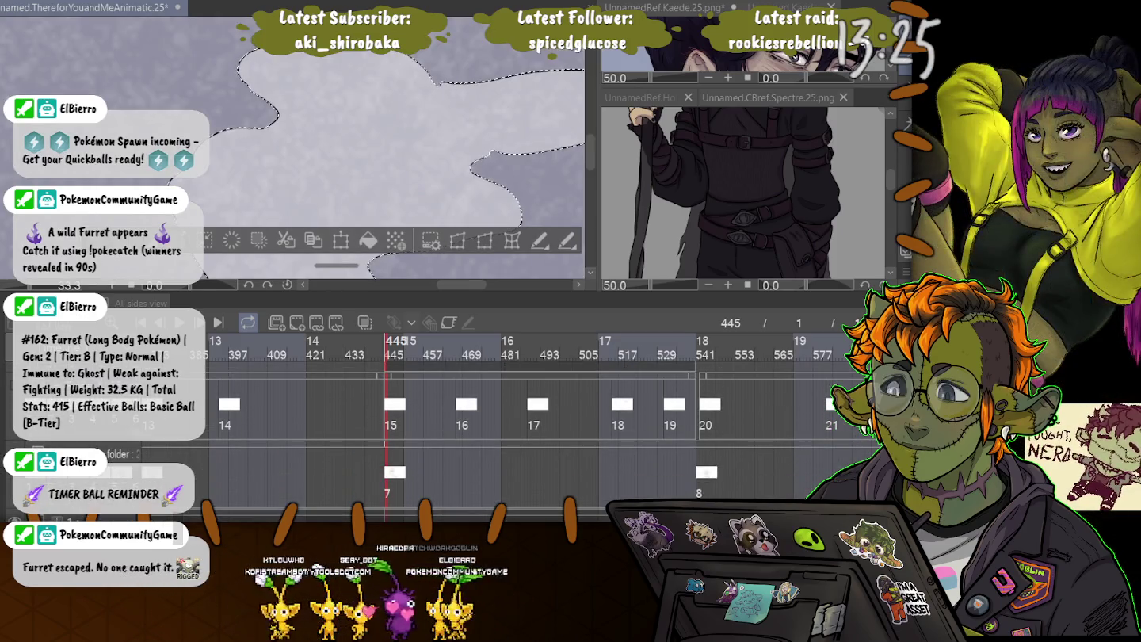
key(ctrl+d)
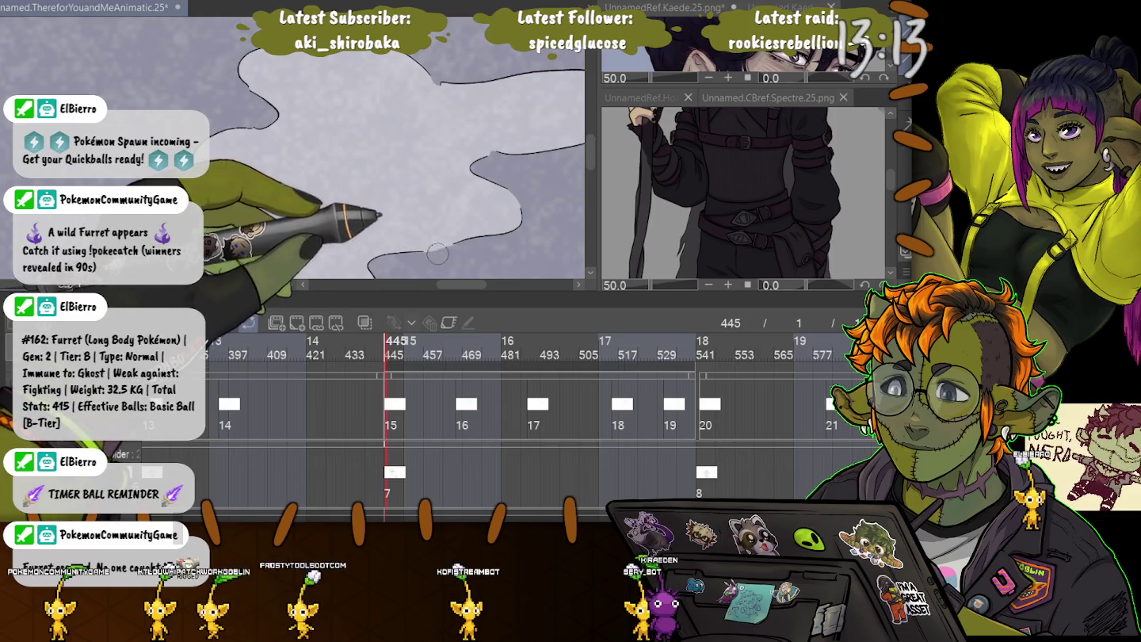
scroll(293, 151, down, 3)
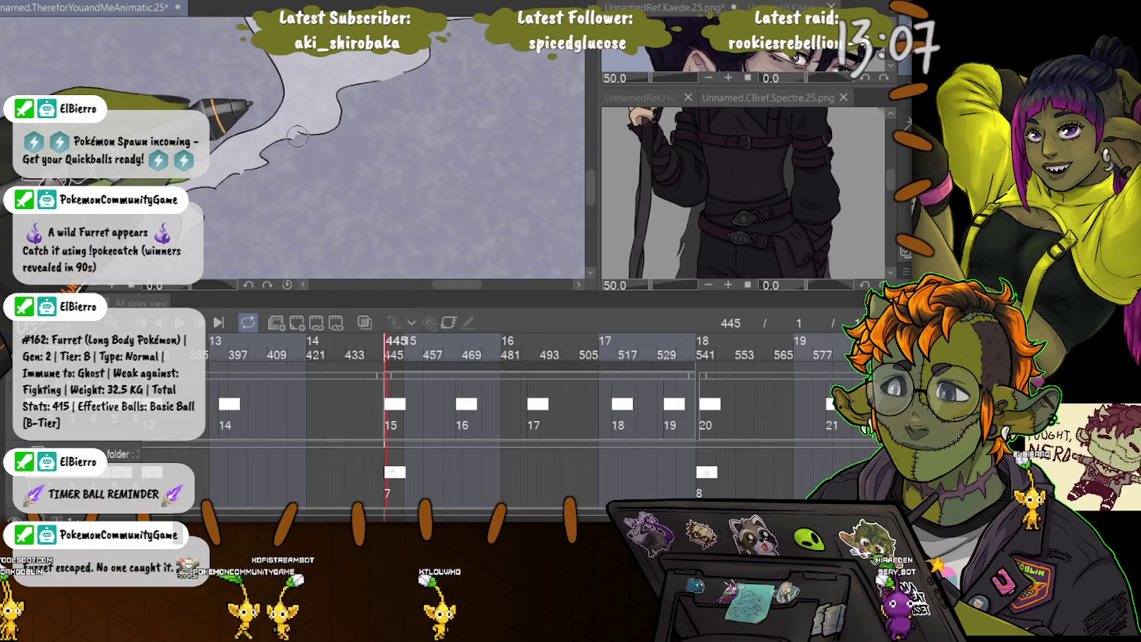
drag(279, 127, 297, 136)
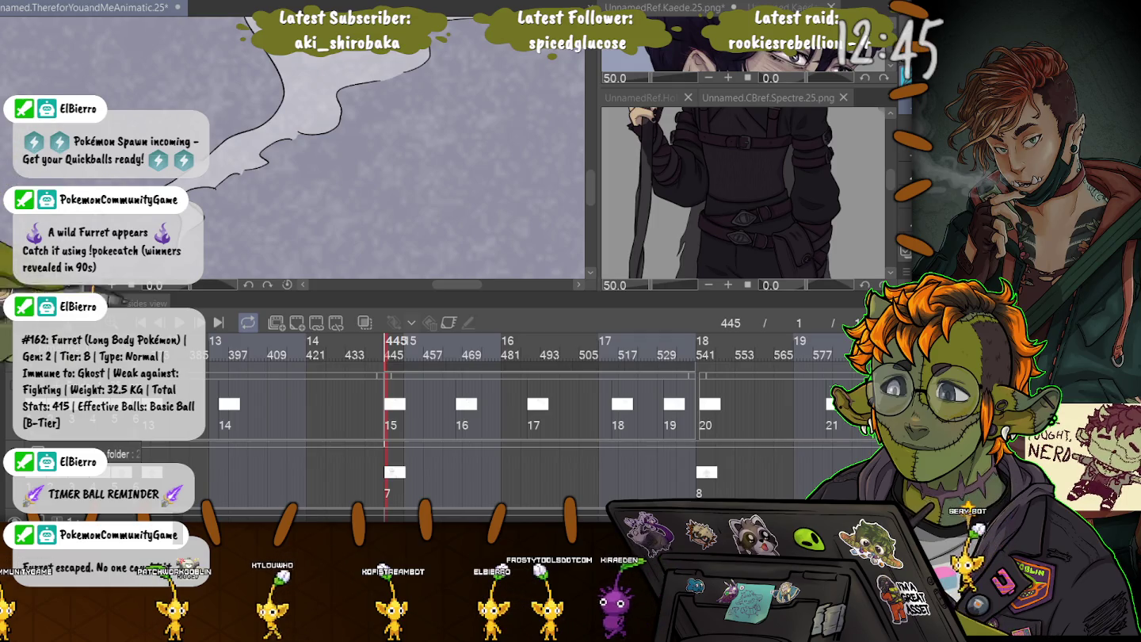
click(457, 349)
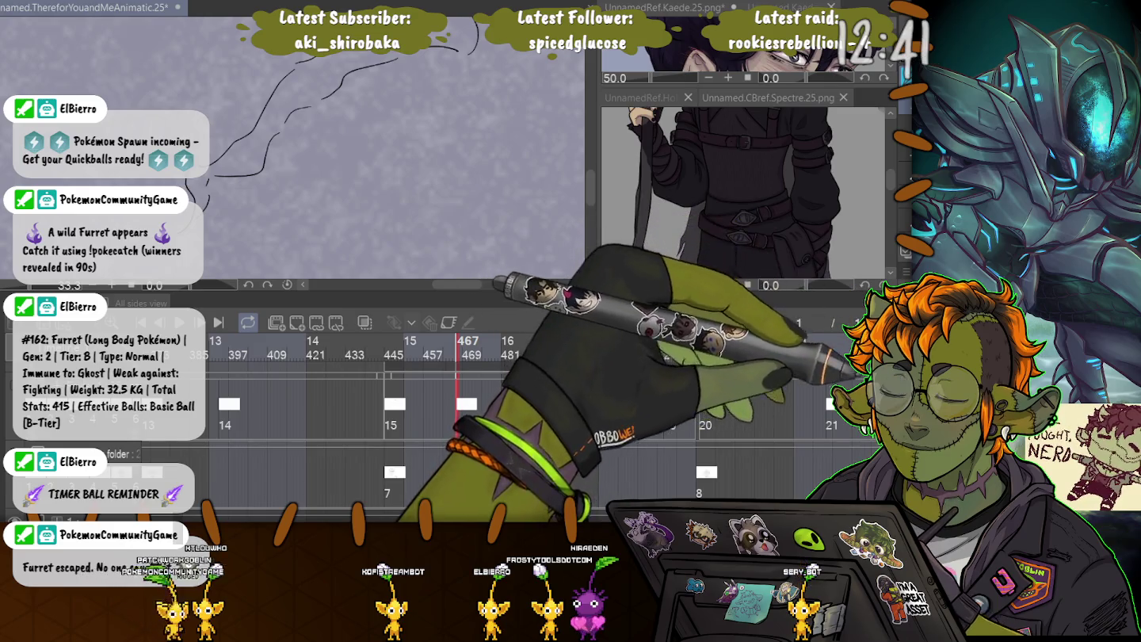
Step the timeline back one frame to frame 464 for the new smoke line.
scroll(475, 428, up, 1)
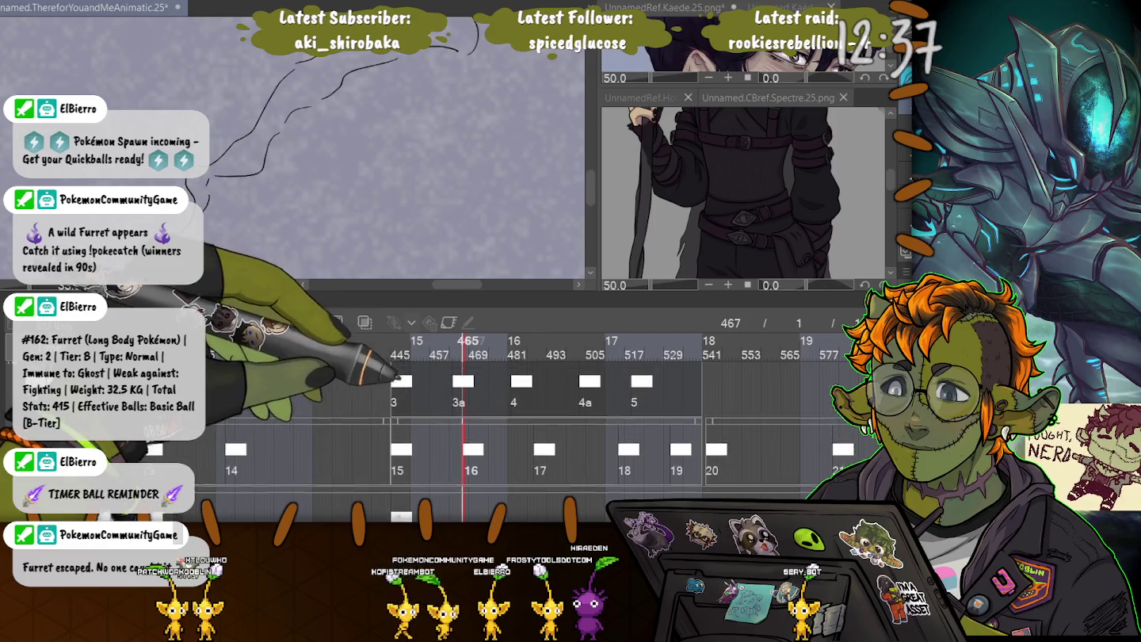
scroll(475, 428, up, 1)
key(Left)
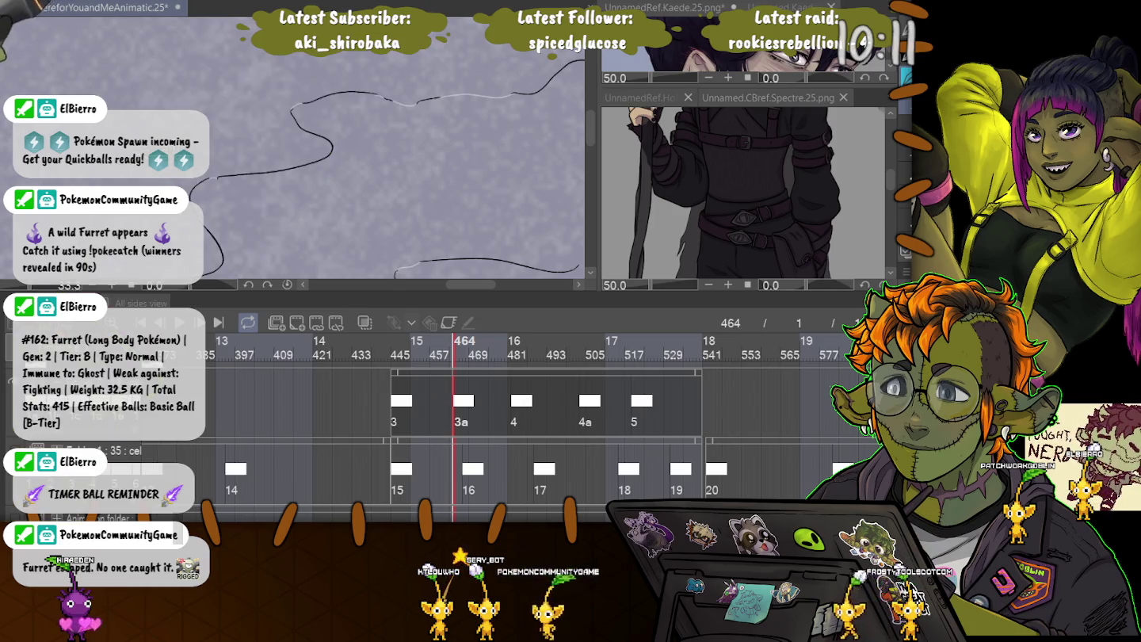
Ink two smoke-line strokes, one across the top and one curving down the right.
drag(239, 184, 379, 190)
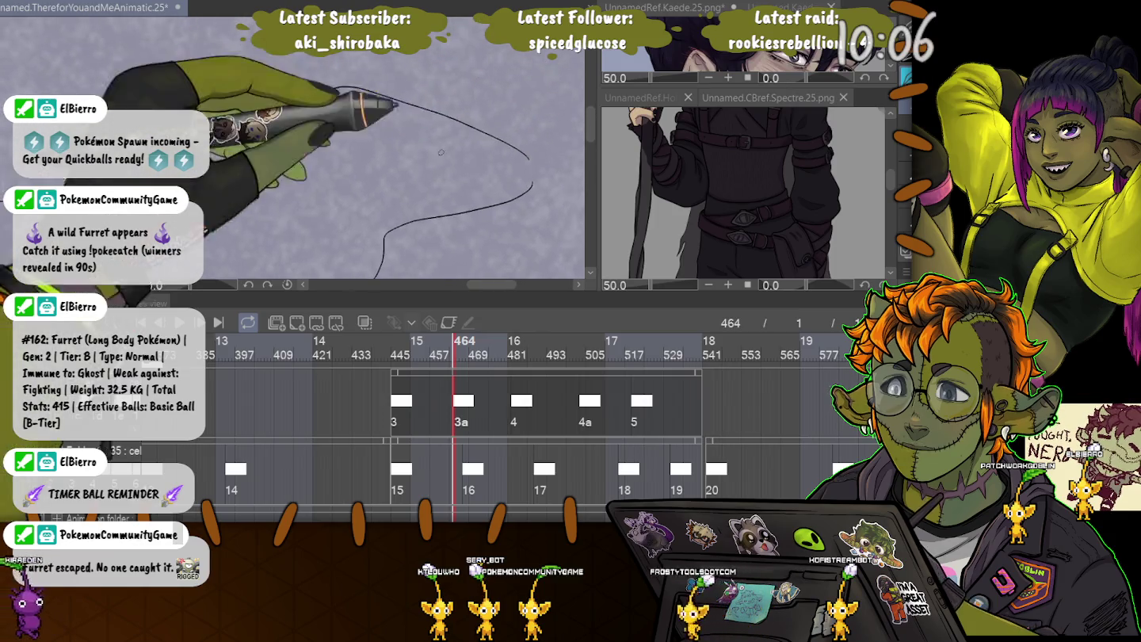
drag(389, 96, 381, 278)
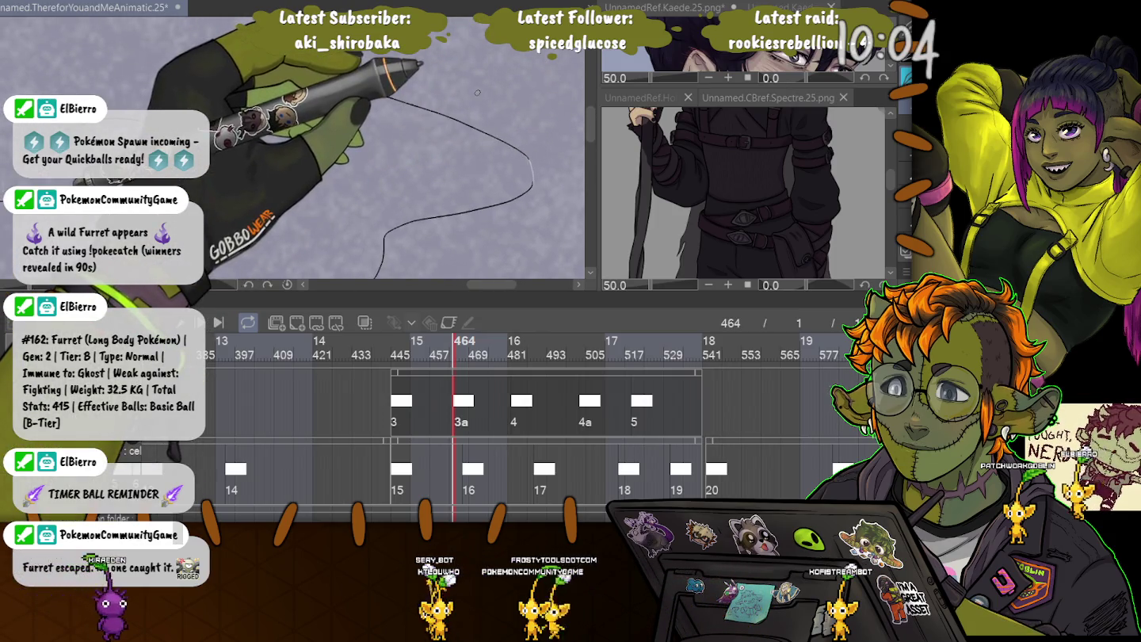
scroll(475, 436, down, 1)
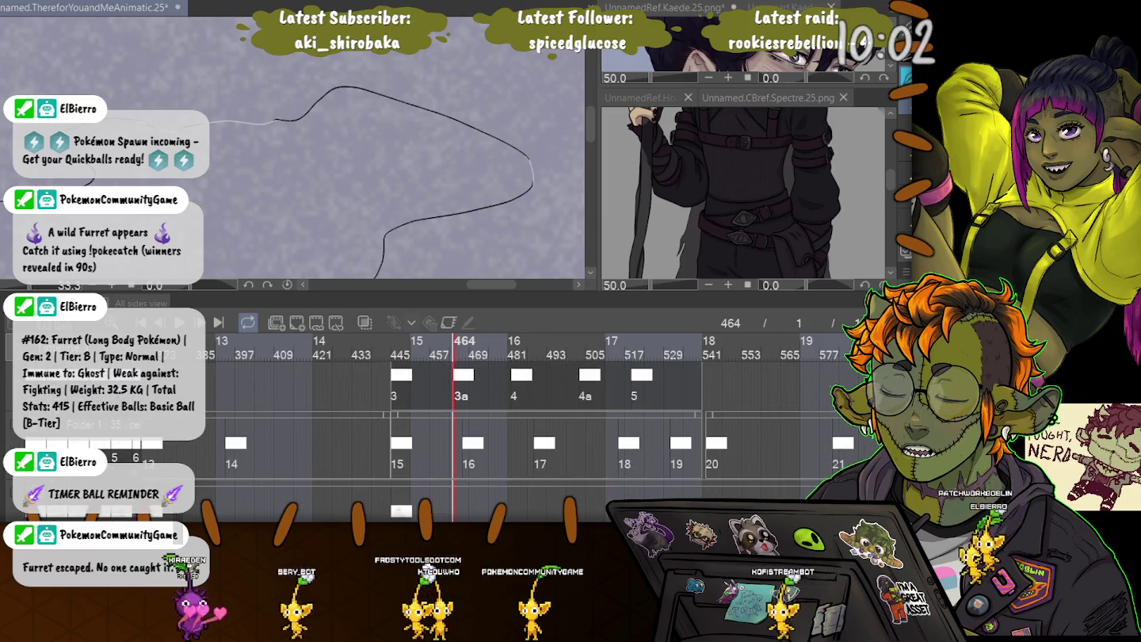
Toggle the palettes, clear the selection, and show the grey textured background.
key(Tab)
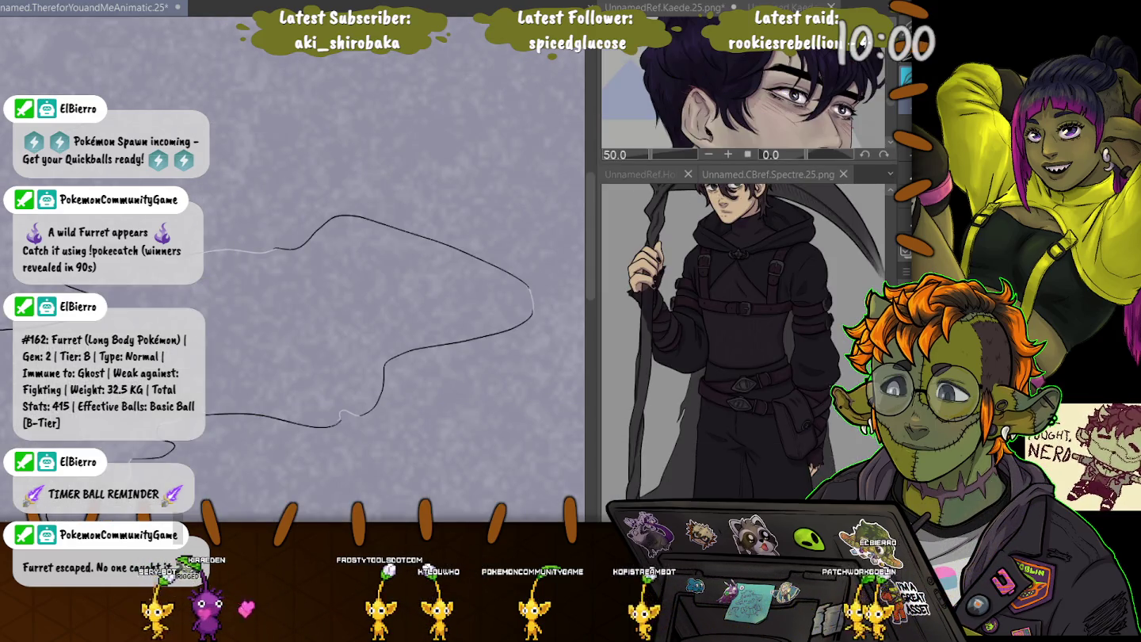
key(Tab)
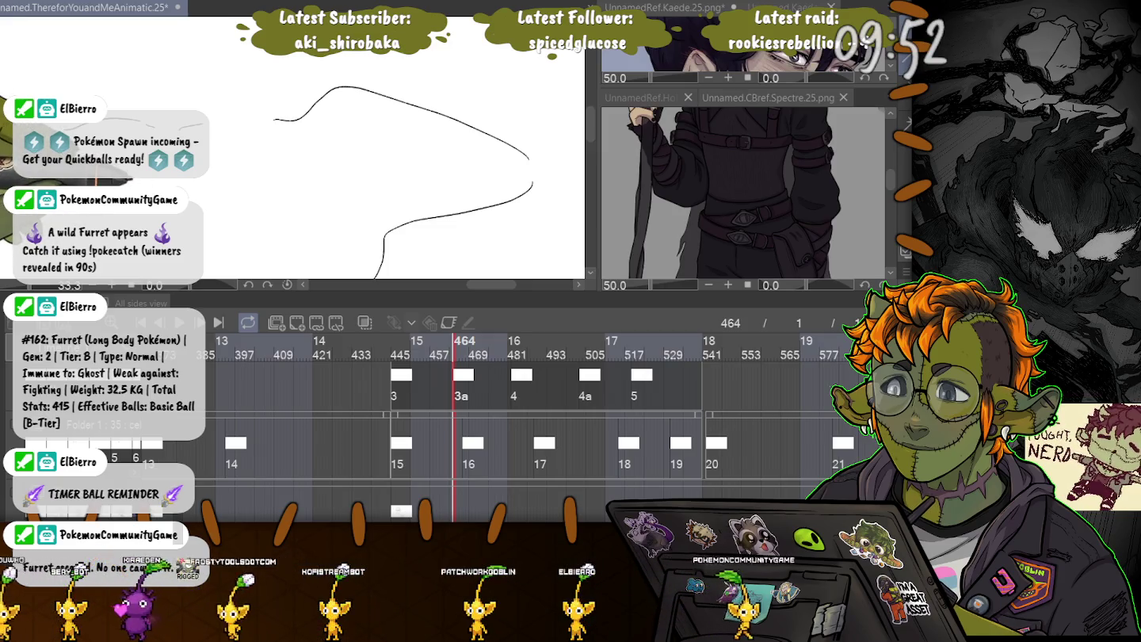
key(ctrl+a)
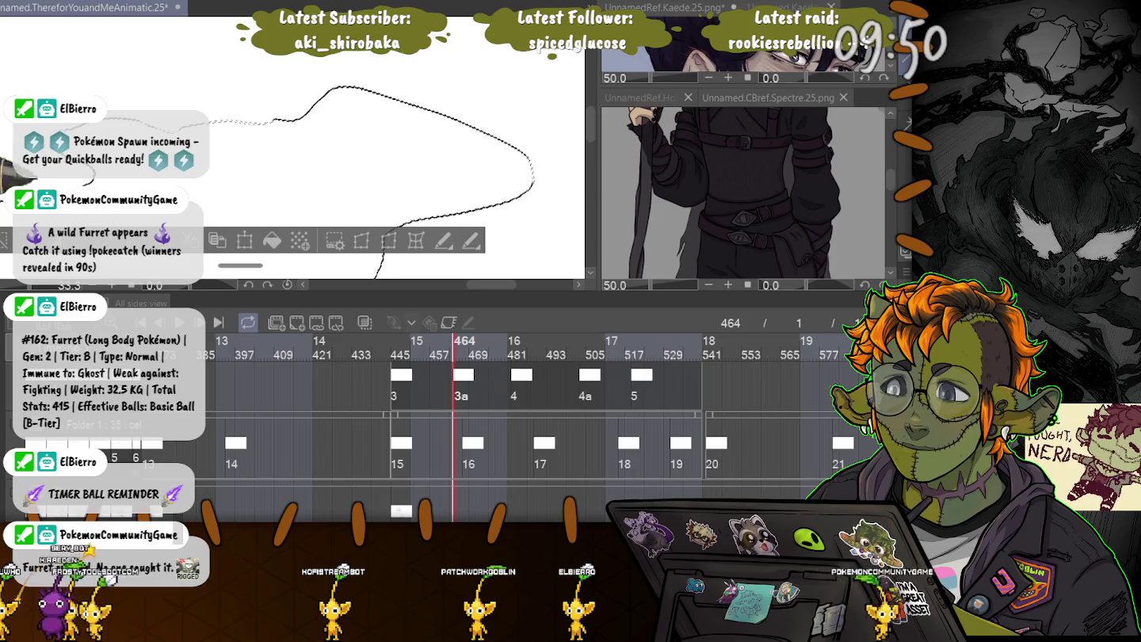
key(ctrl+d)
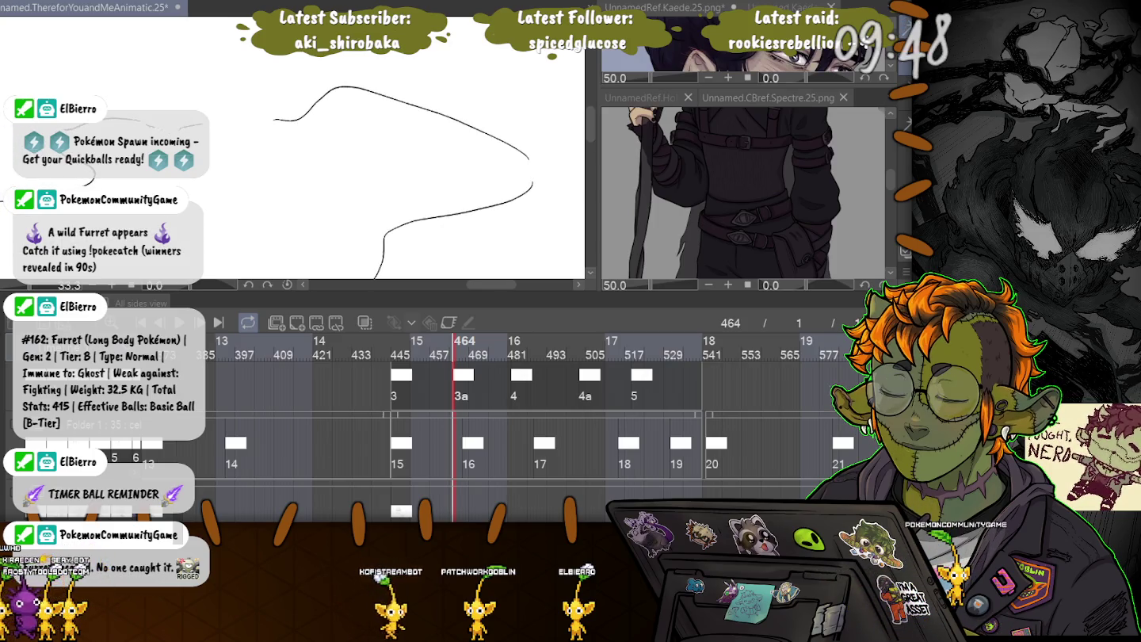
key(alt+o)
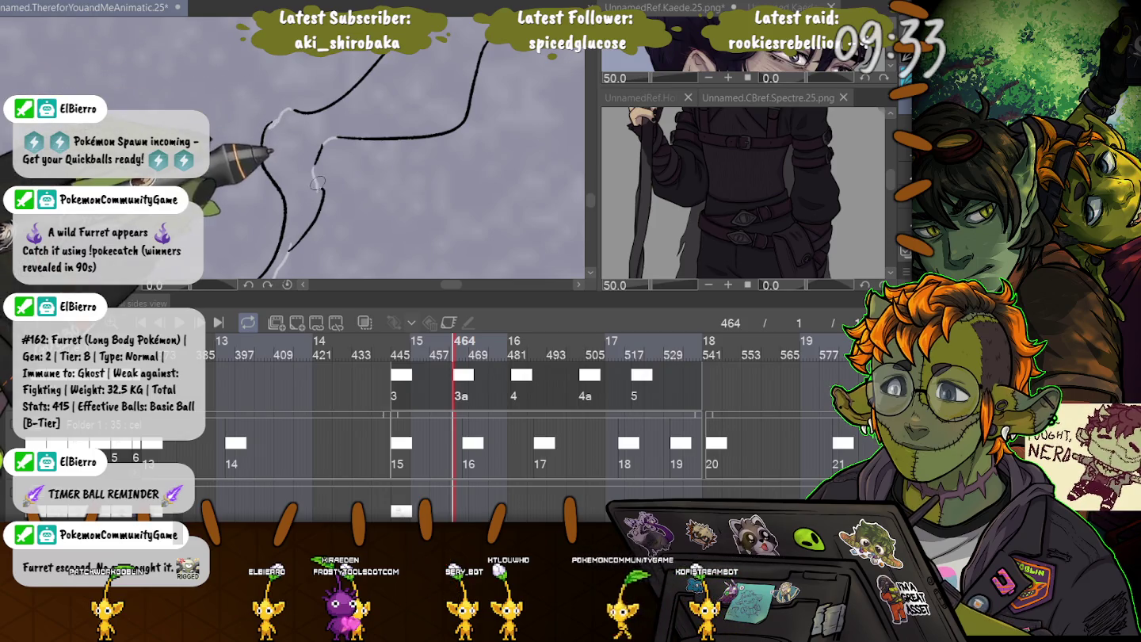
Rotate and reposition the canvas while inking further along the upper smoke outline.
mouse_move(332, 96)
mouse_down()
mouse_move(461, 152)
mouse_move(373, 181)
mouse_up()
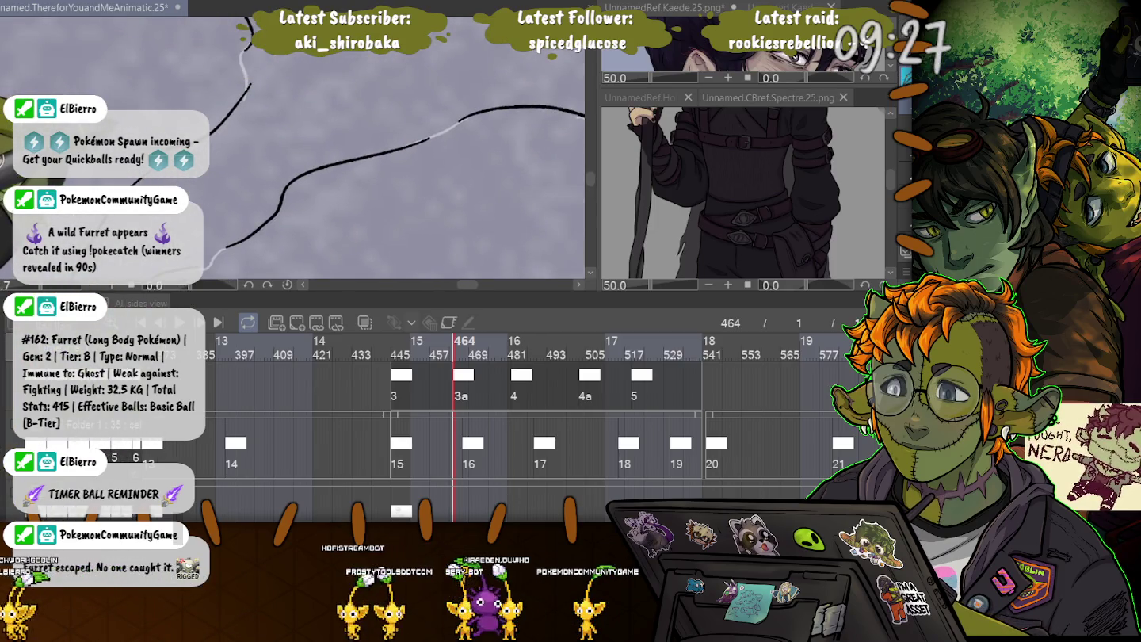
scroll(428, 92, down, 2)
mouse_move(428, 92)
mouse_down()
mouse_move(460, 250)
mouse_move(340, 198)
mouse_up()
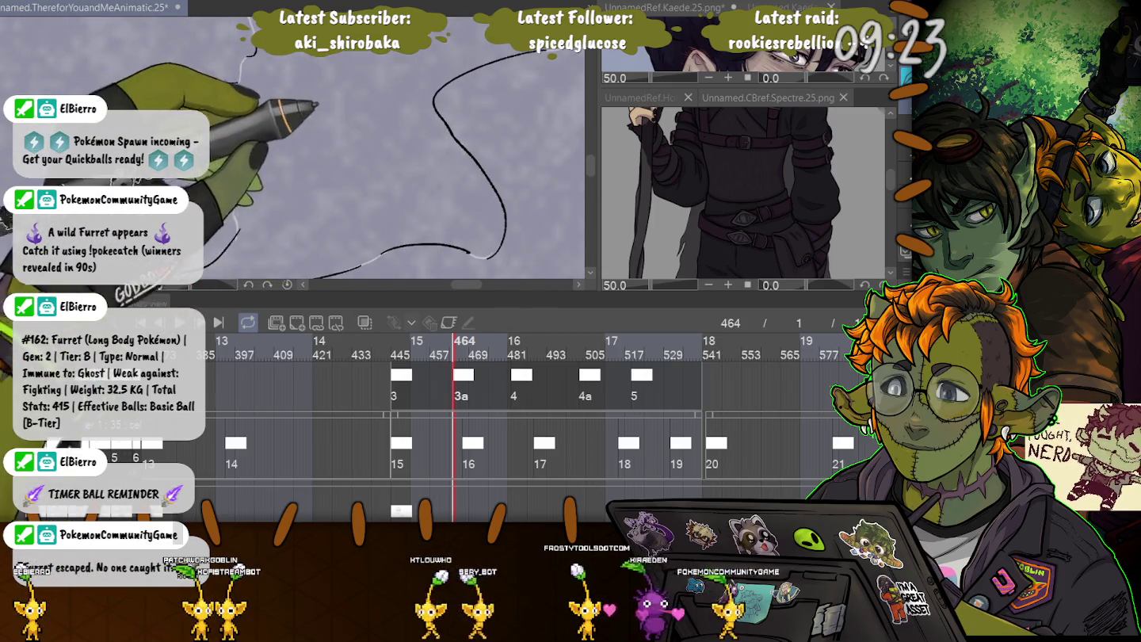
drag(287, 165, 252, 208)
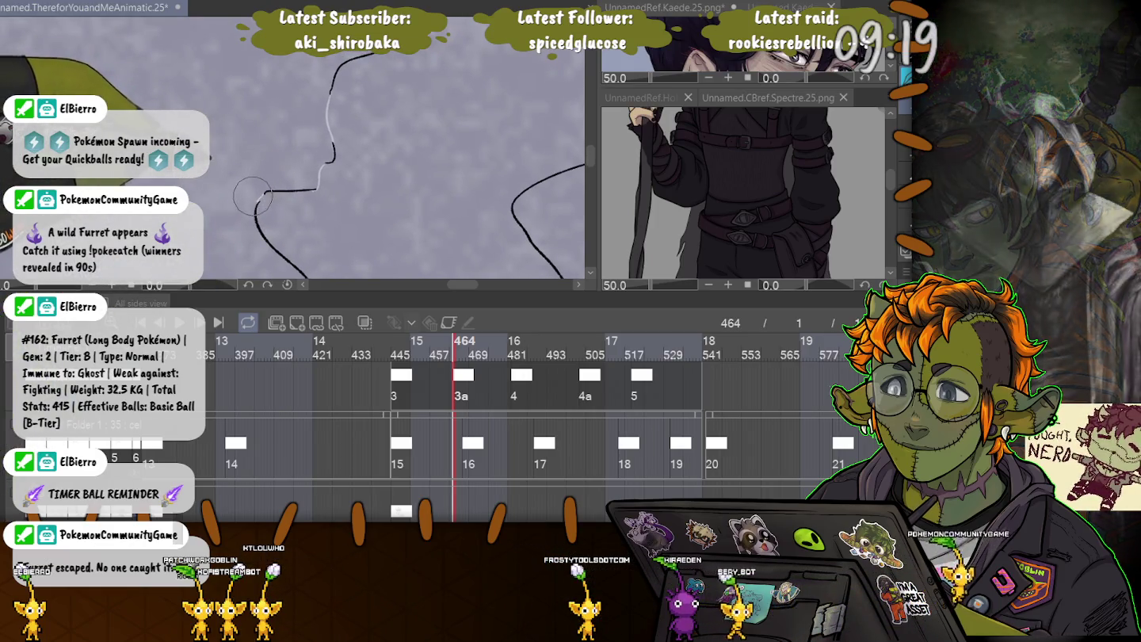
mouse_move(261, 196)
mouse_down()
mouse_move(287, 81)
mouse_move(332, 159)
mouse_move(274, 160)
mouse_up()
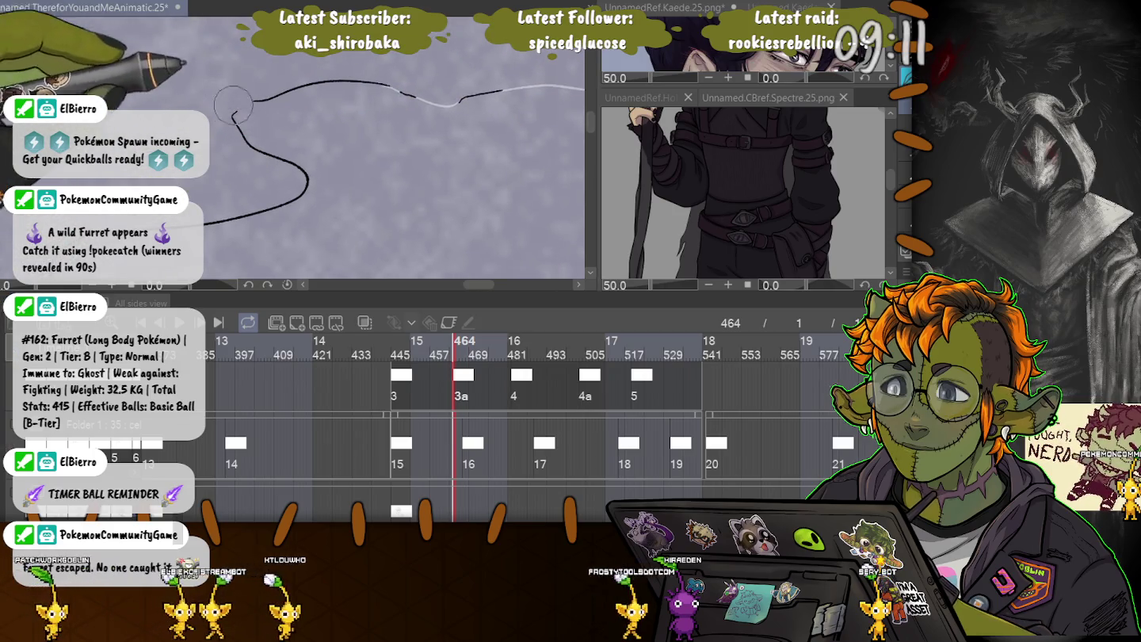
mouse_move(236, 114)
mouse_down()
mouse_move(469, 181)
mouse_move(348, 190)
mouse_move(412, 166)
mouse_up()
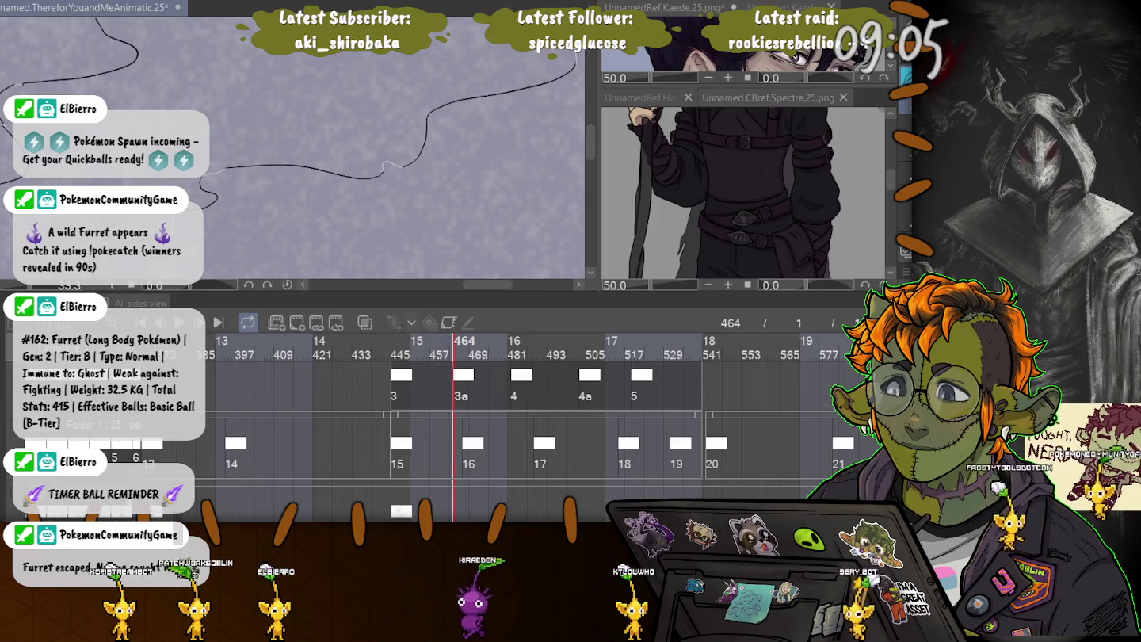
scroll(452, 427, down, 1)
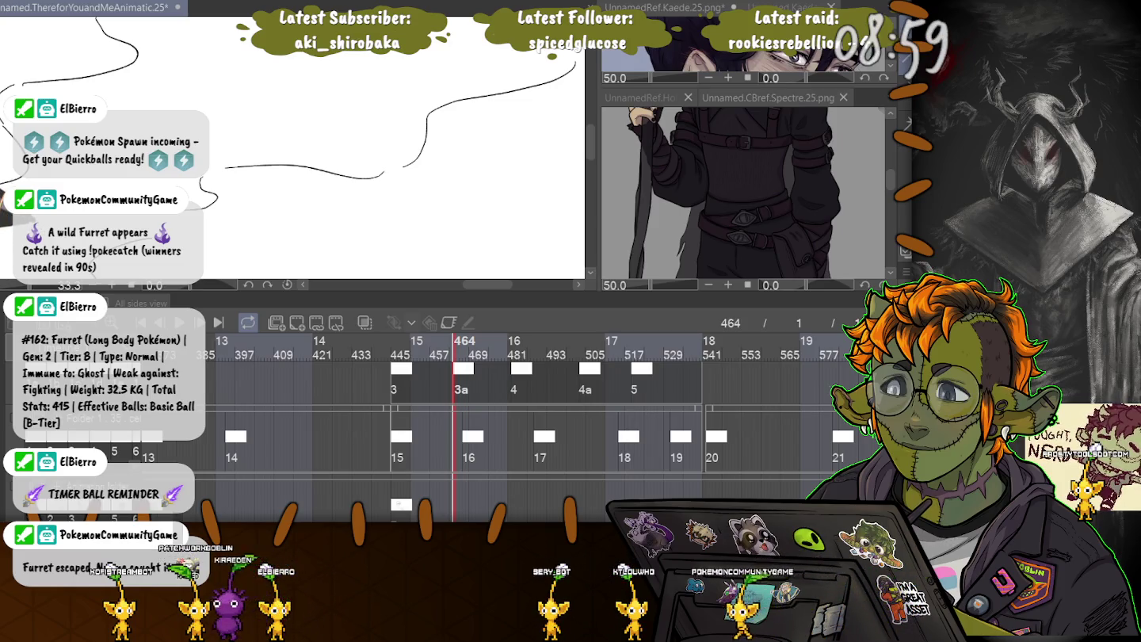
Clear the selection on the smoke outline and zoom in and out around it.
key(ctrl+a)
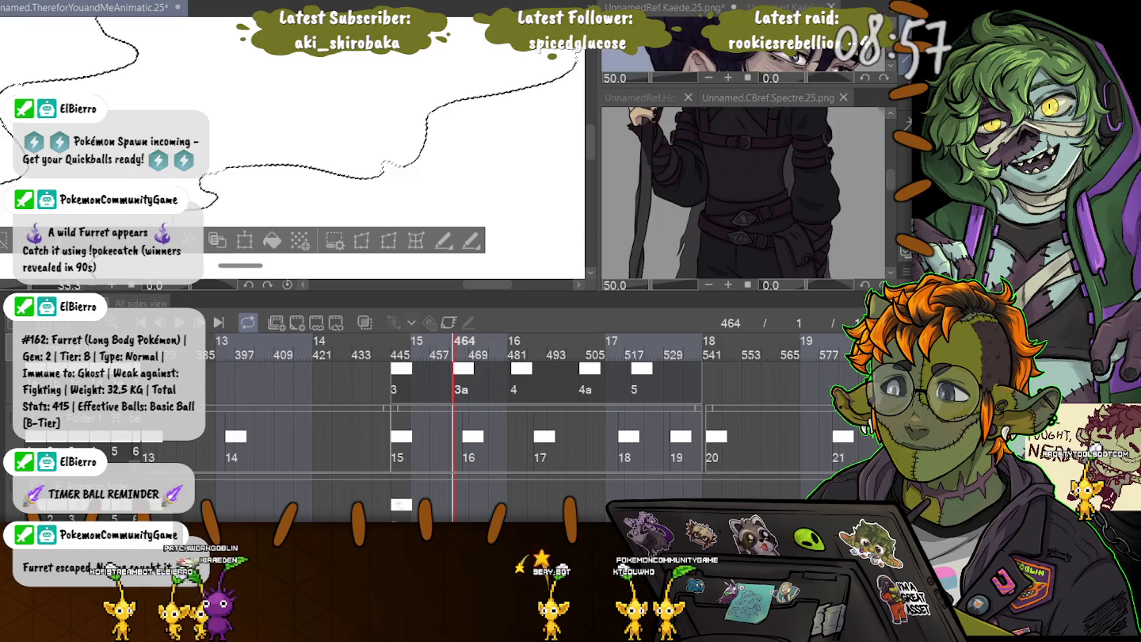
scroll(293, 146, down, 2)
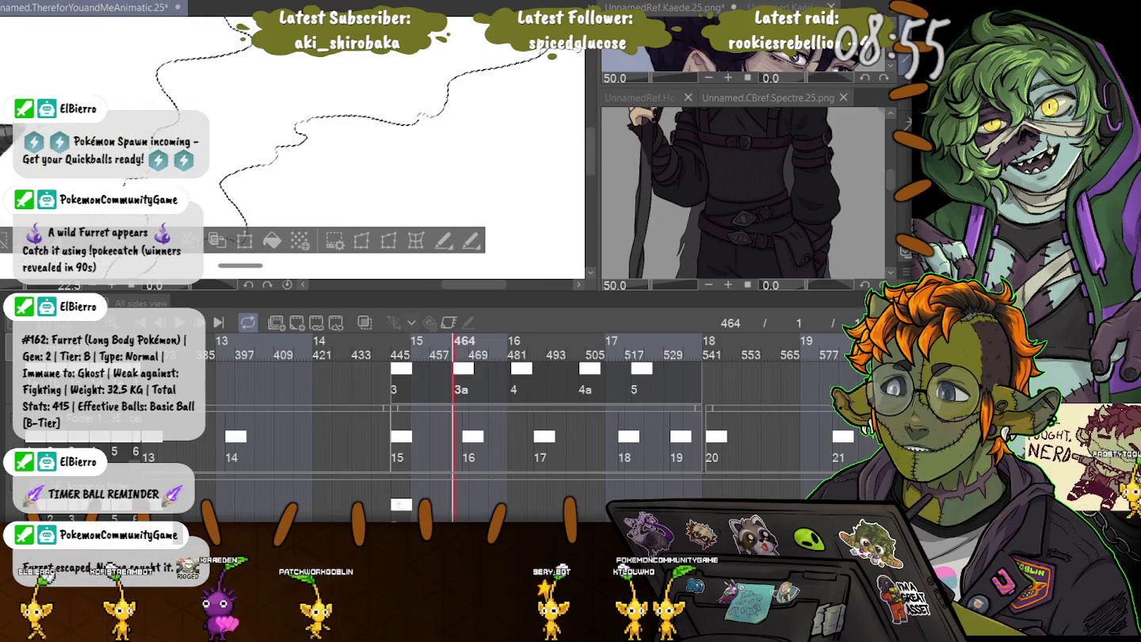
key(ctrl+d)
scroll(294, 146, up, 2)
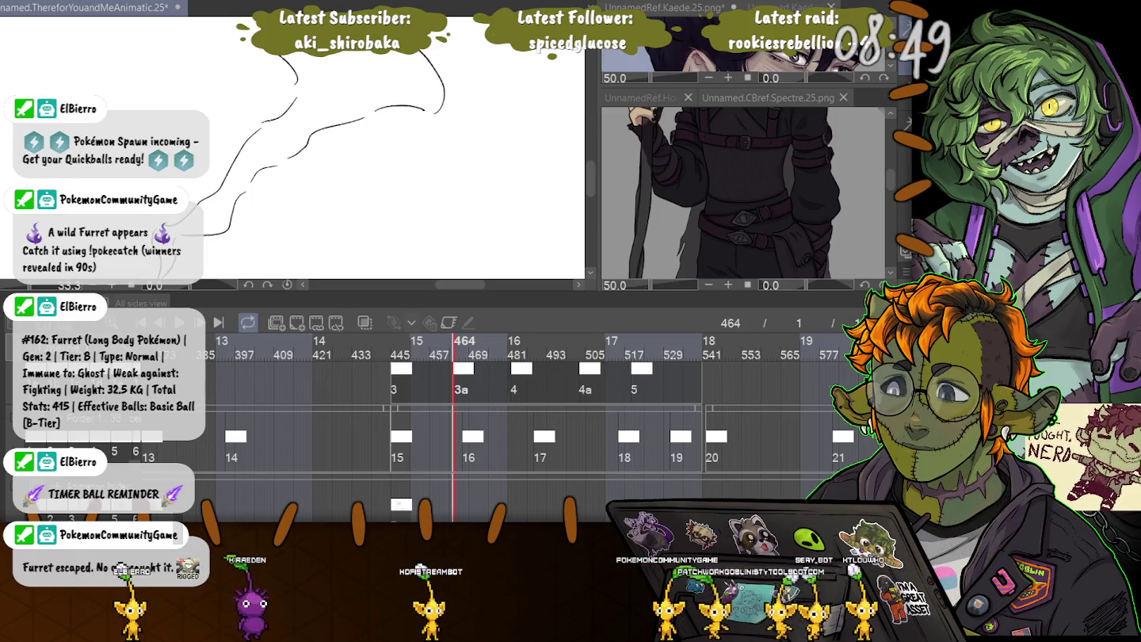
scroll(293, 146, down, 2)
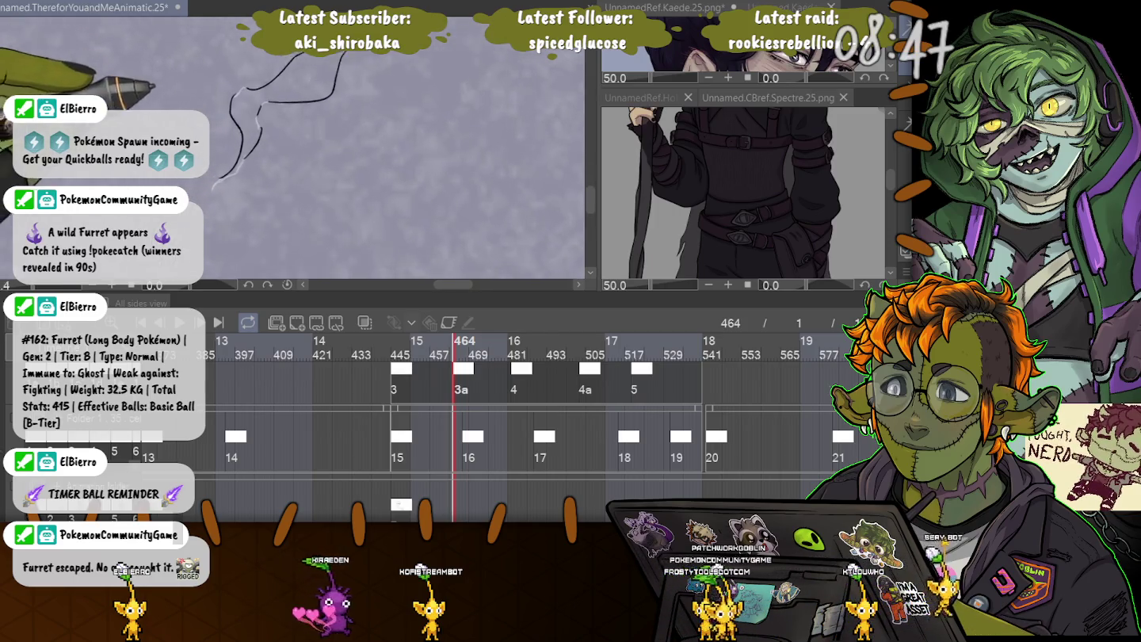
scroll(294, 146, up, 2)
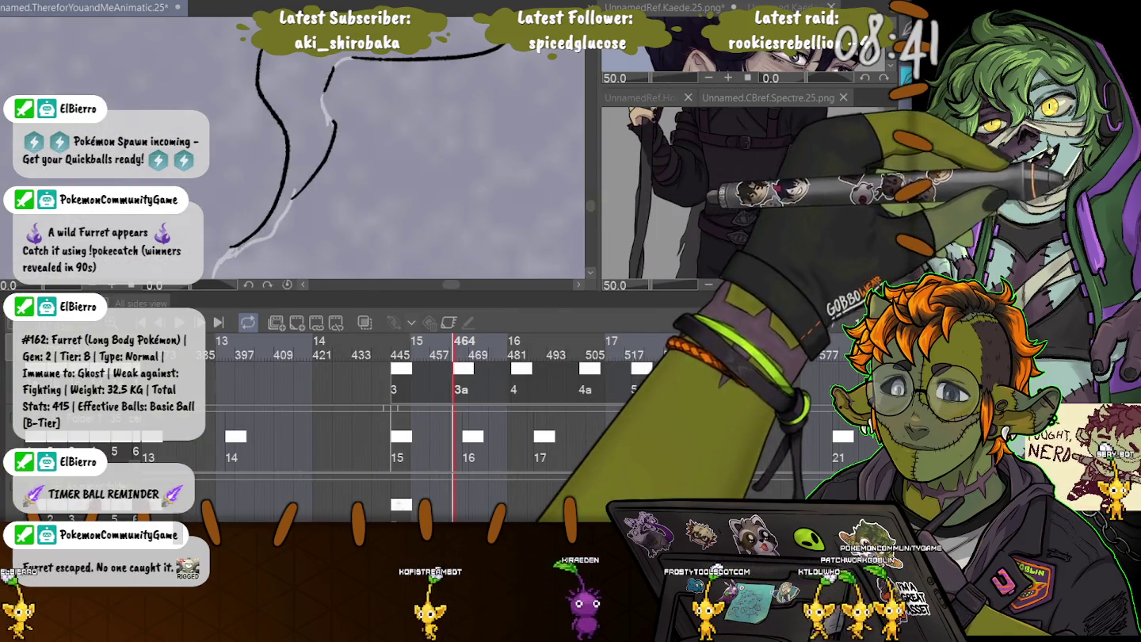
scroll(294, 146, up, 1)
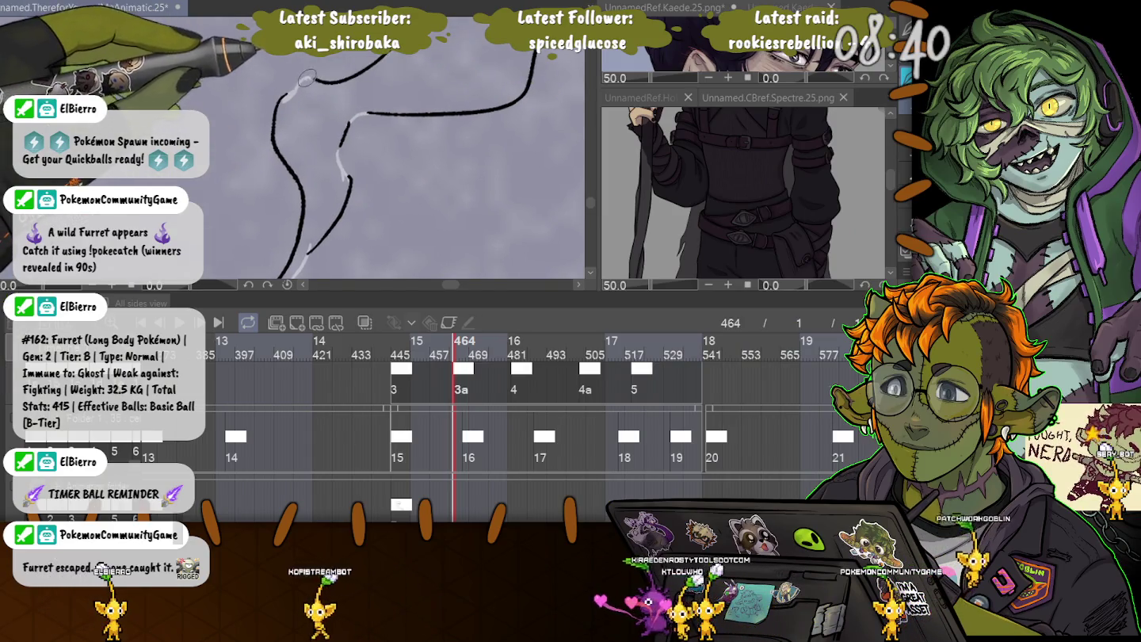
scroll(306, 168, up, 2)
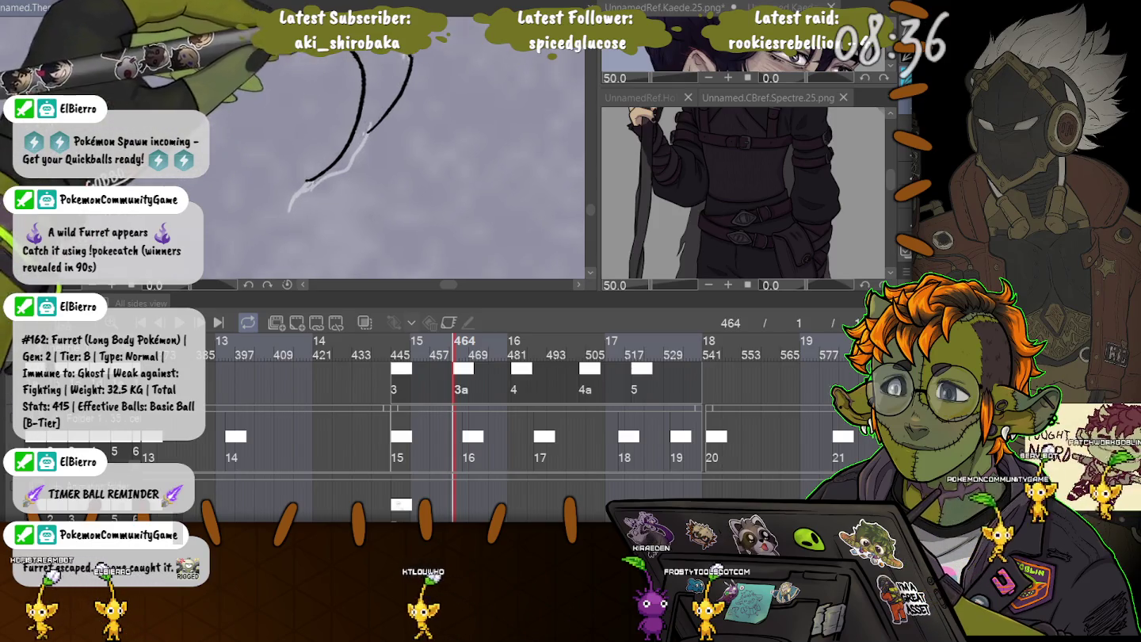
scroll(309, 175, down, 2)
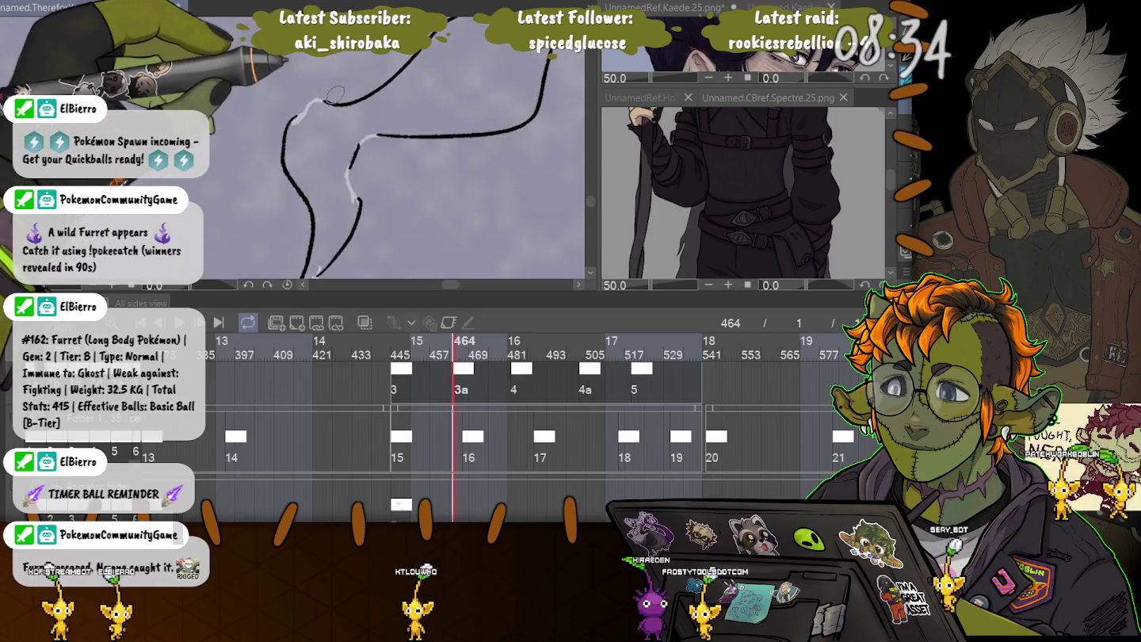
scroll(332, 123, down, 3)
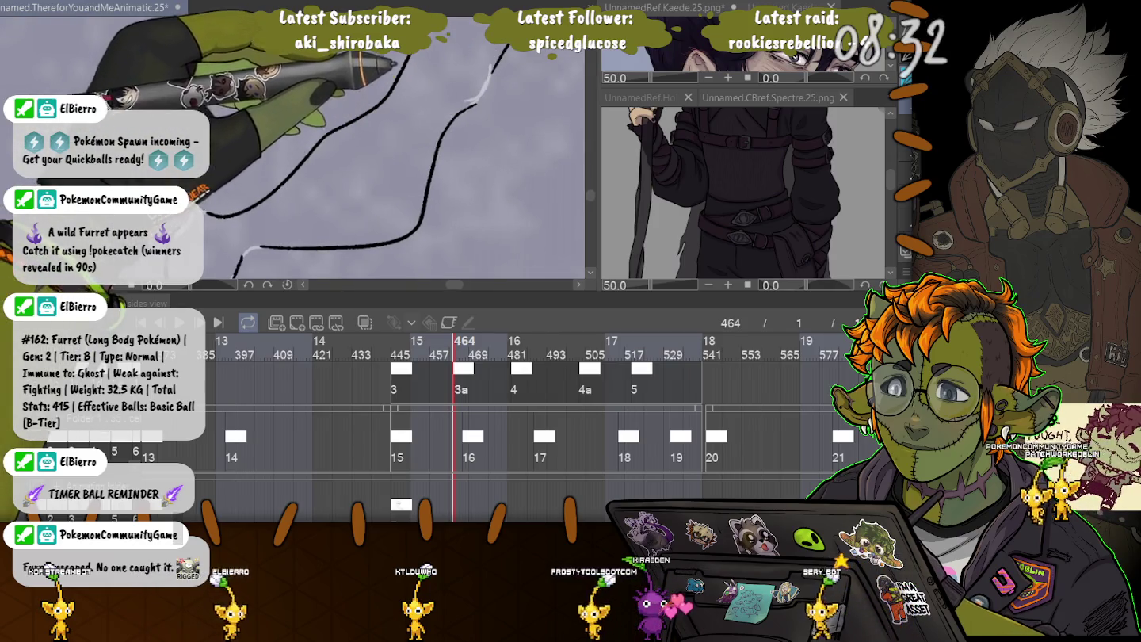
scroll(293, 151, up, 3)
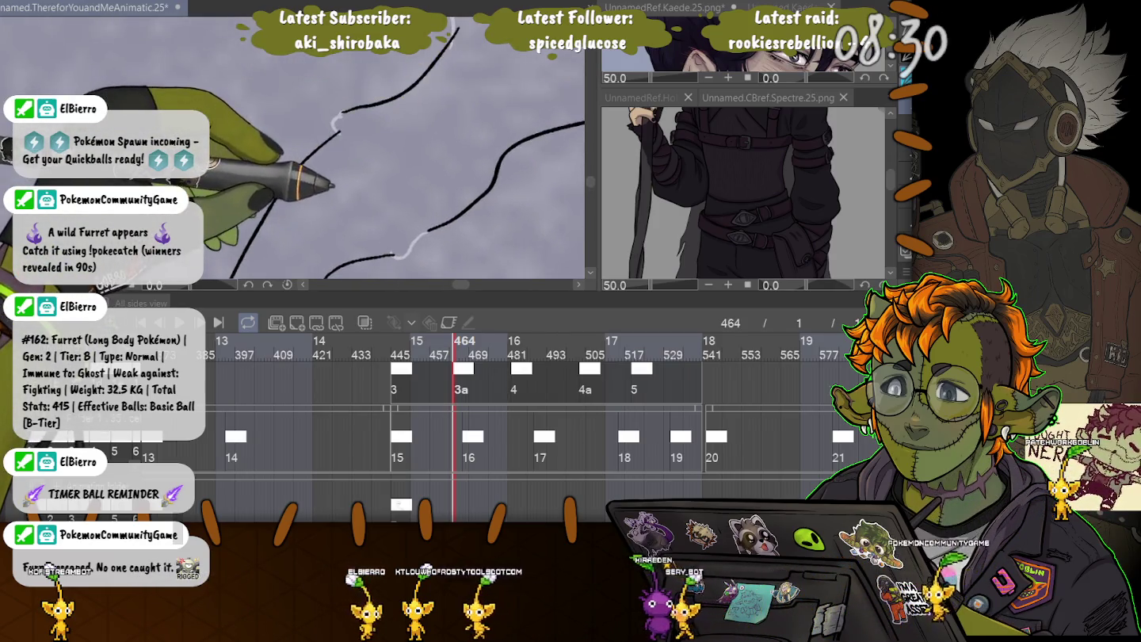
scroll(293, 151, up, 3)
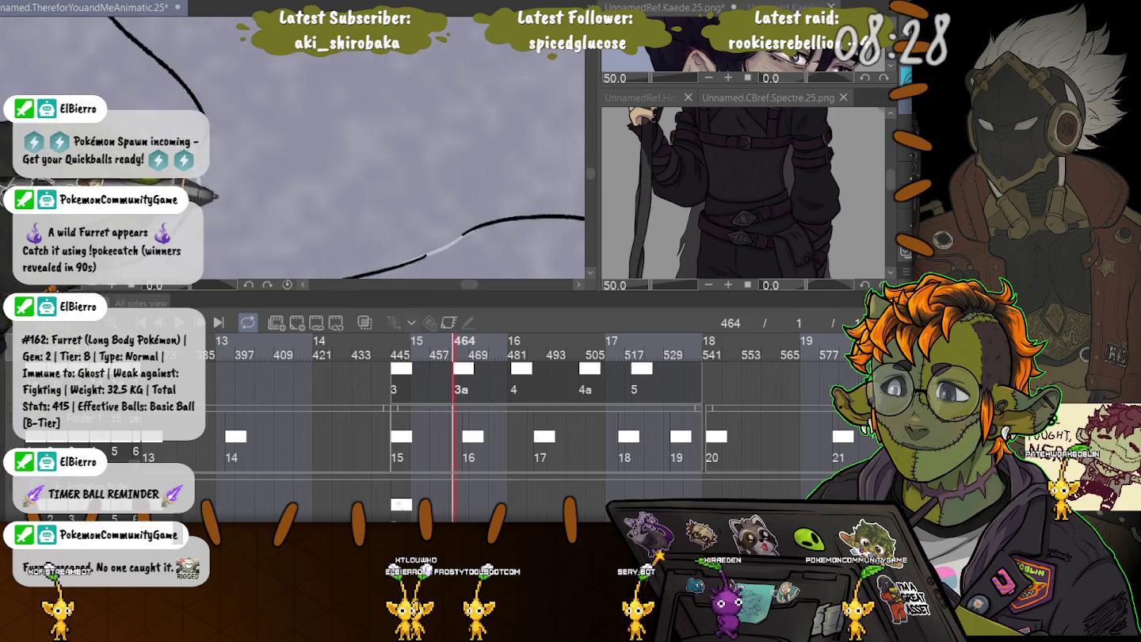
scroll(293, 151, up, 2)
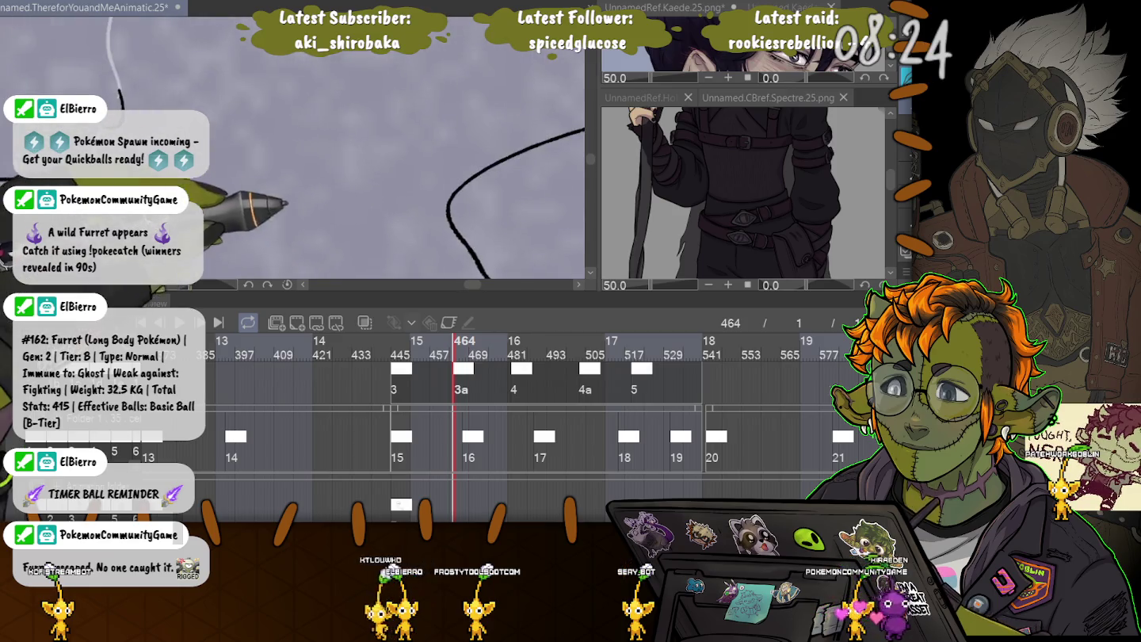
Pan and rotate to ink along the white curve, then save the animation file.
drag(254, 159, 333, 206)
drag(358, 140, 215, 202)
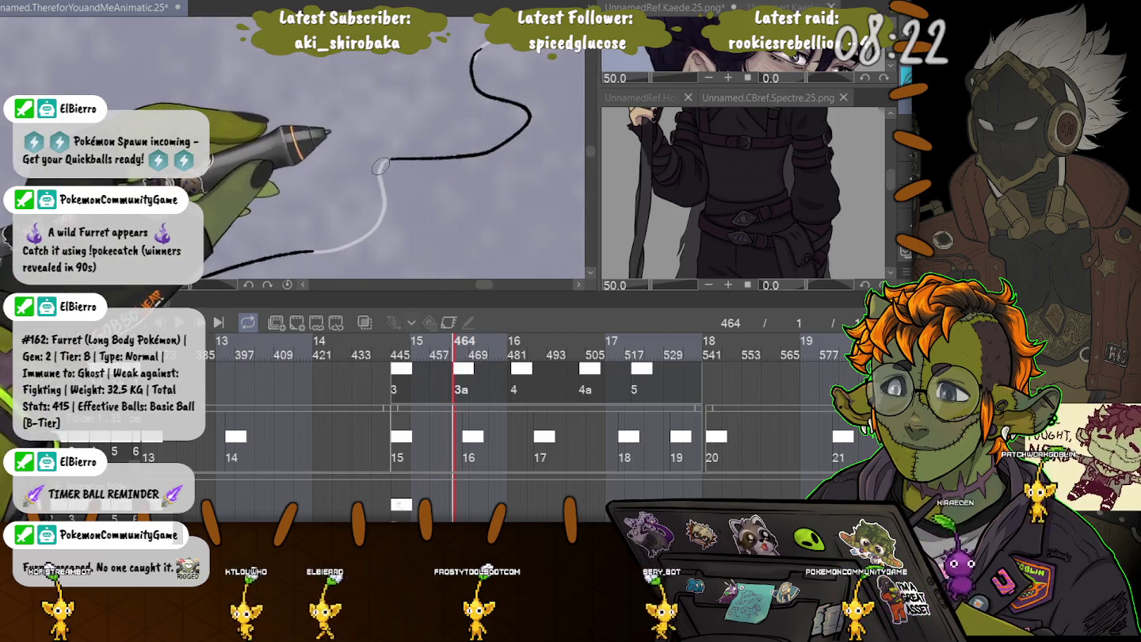
drag(390, 161, 439, 165)
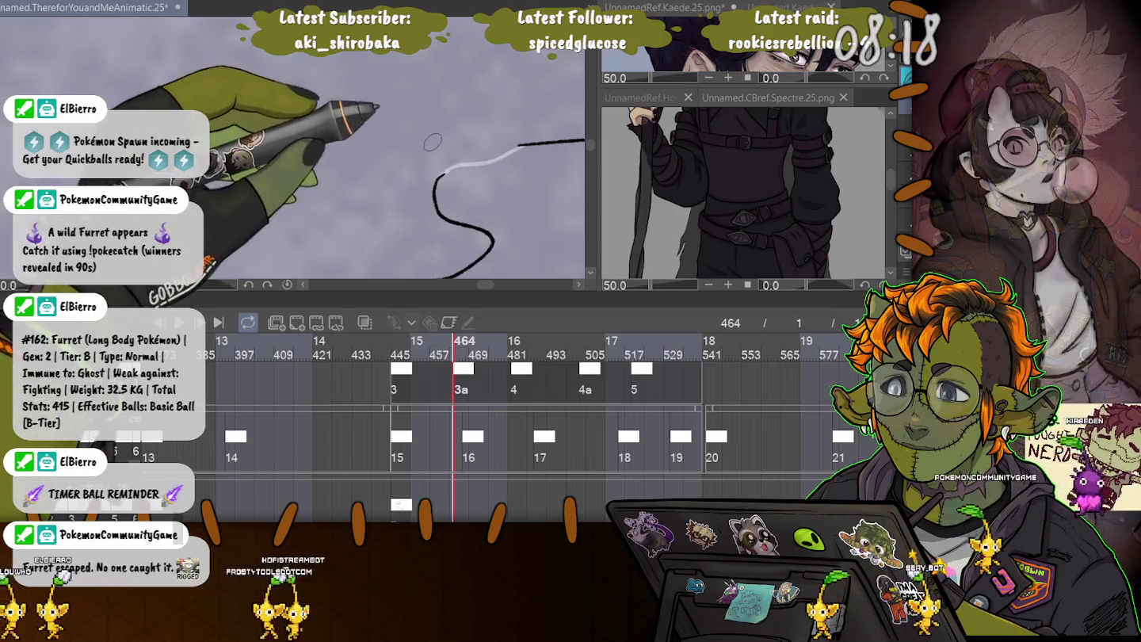
mouse_move(444, 171)
mouse_down()
mouse_move(447, 203)
mouse_move(444, 118)
mouse_up()
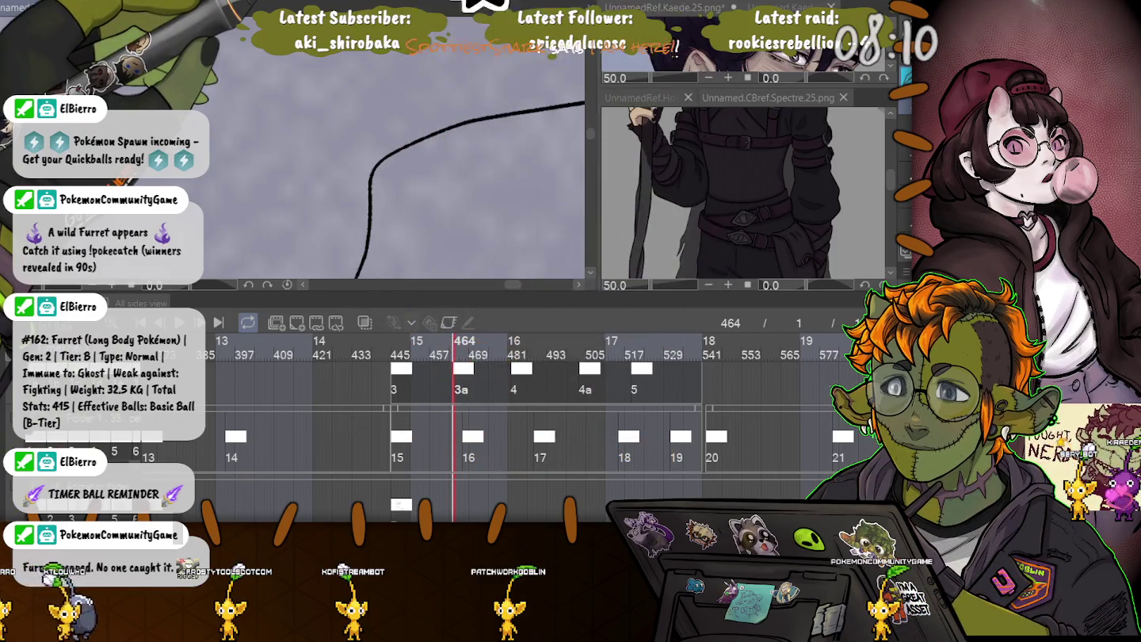
mouse_move(444, 119)
mouse_down()
mouse_move(412, 96)
mouse_move(341, 138)
mouse_move(258, 158)
mouse_move(265, 74)
mouse_up()
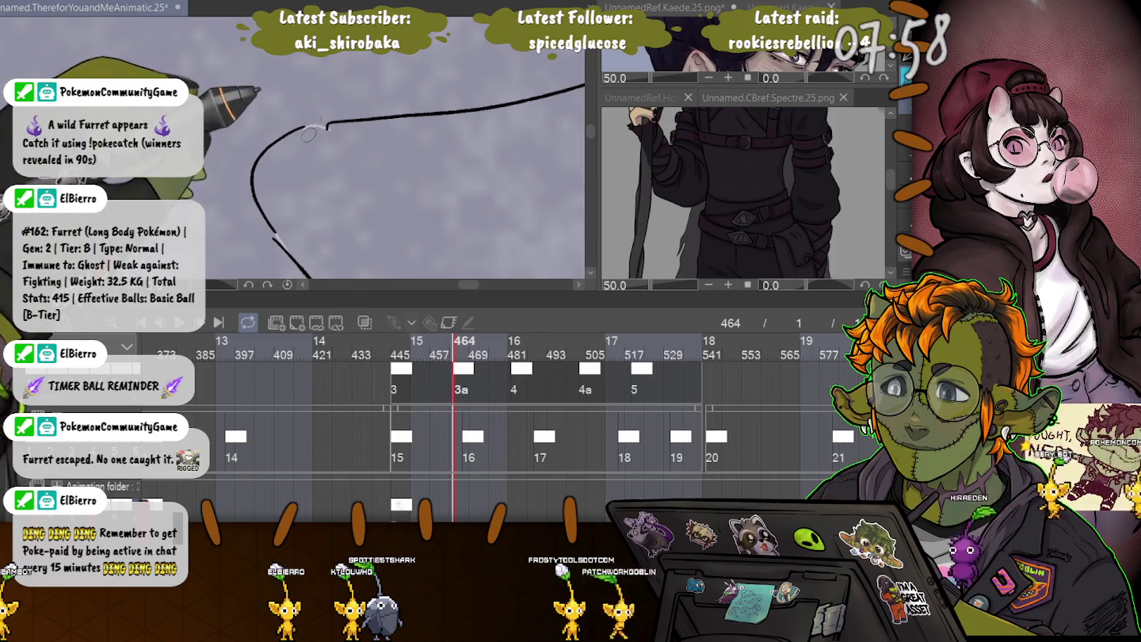
key(ctrl+s)
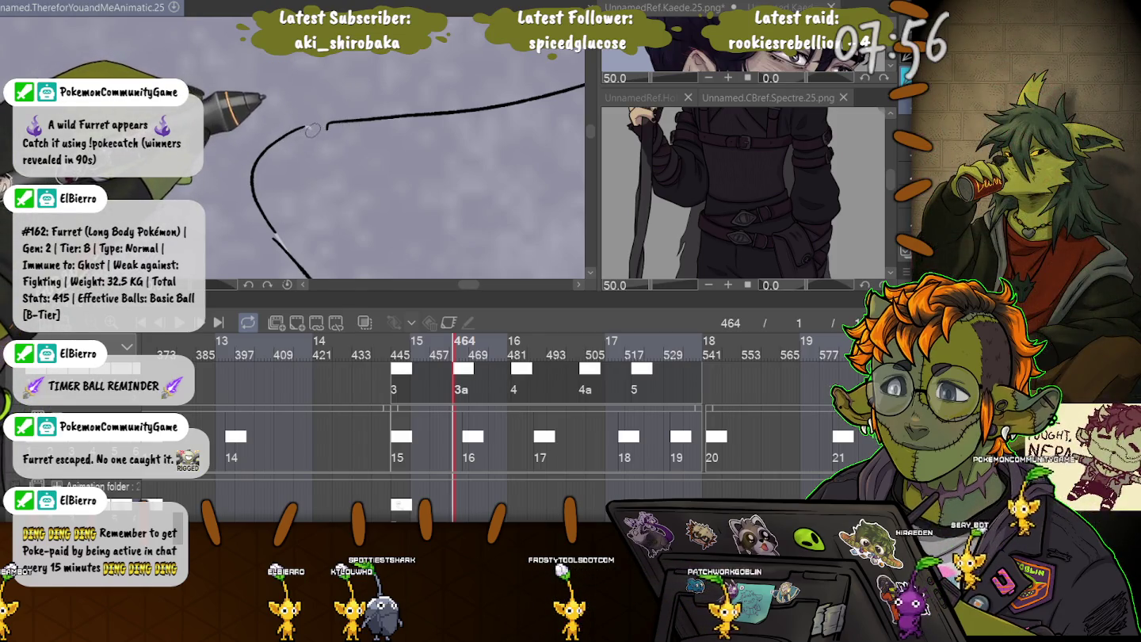
Rotate the canvas to follow and ink the long smoke arc.
drag(358, 175, 333, 110)
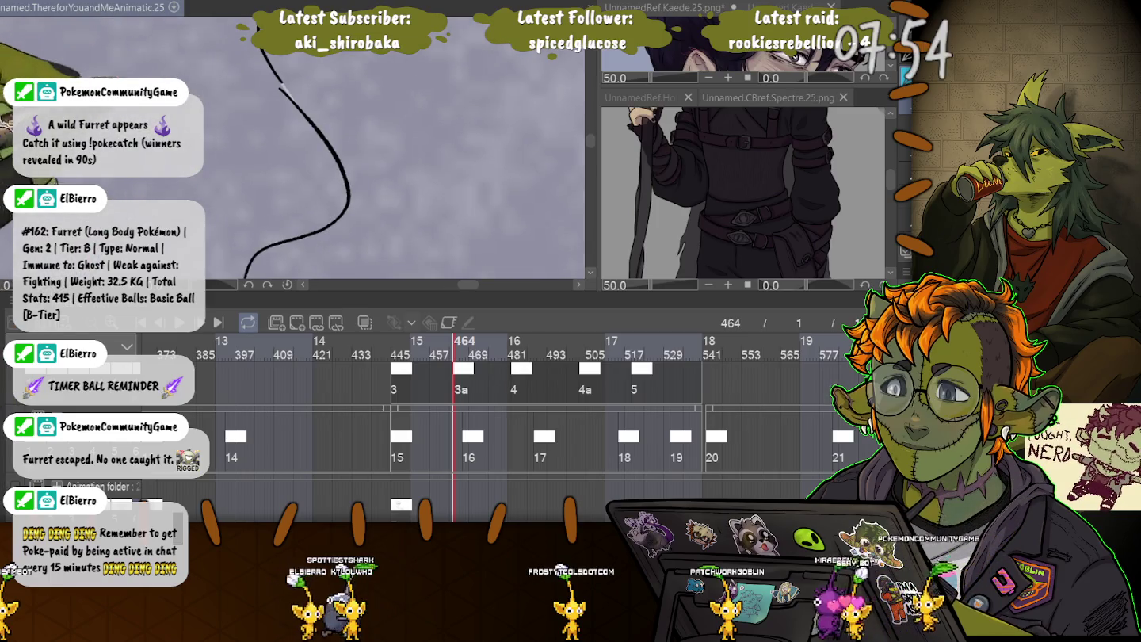
drag(239, 159, 364, 159)
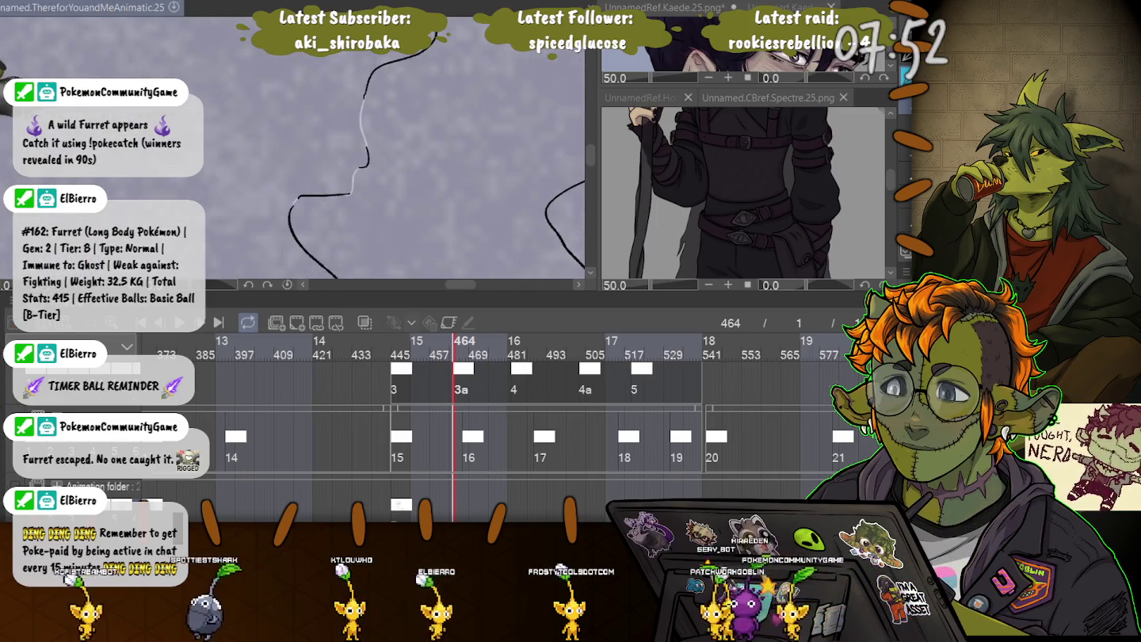
drag(238, 159, 333, 175)
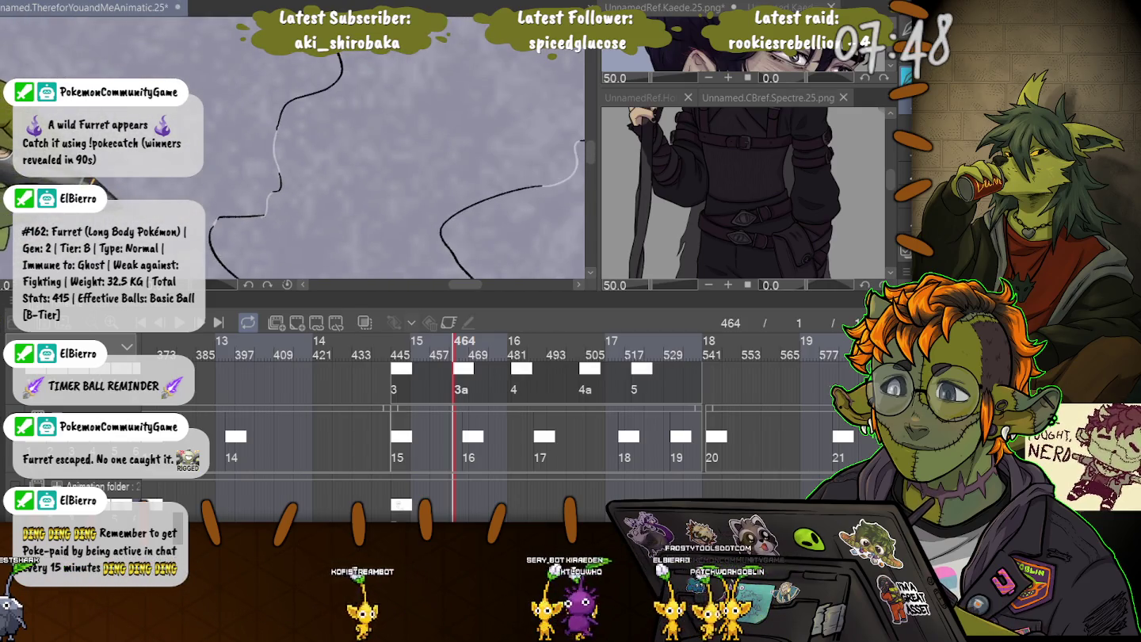
drag(229, 96, 158, 95)
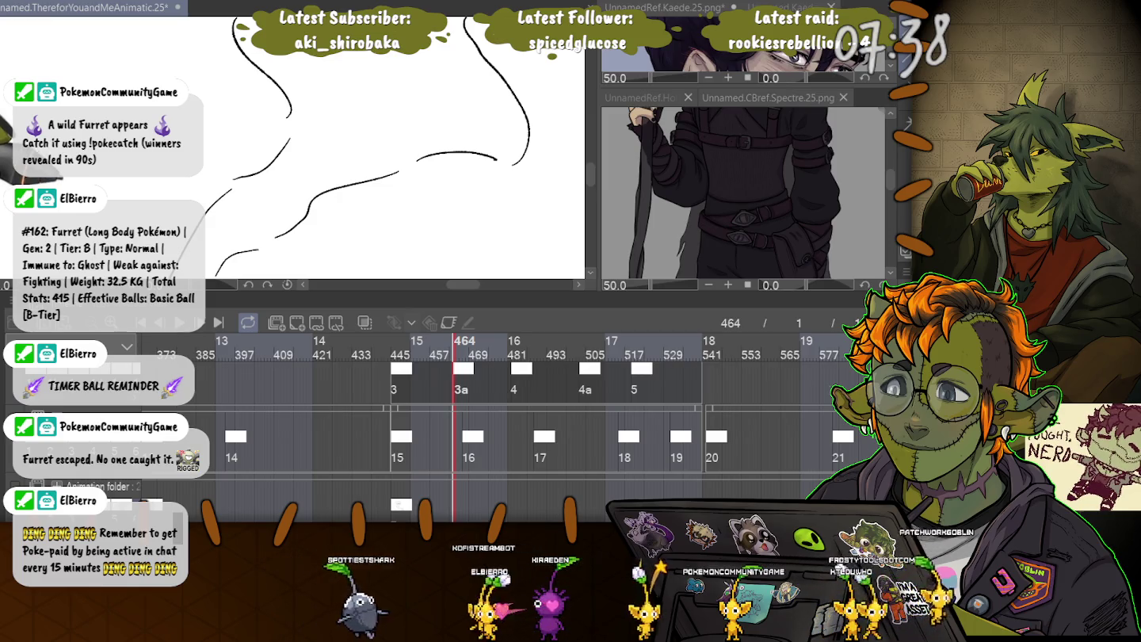
Fill the frame 464 smoke light grey, deselect, and zoom out to review it.
key(ctrl+a)
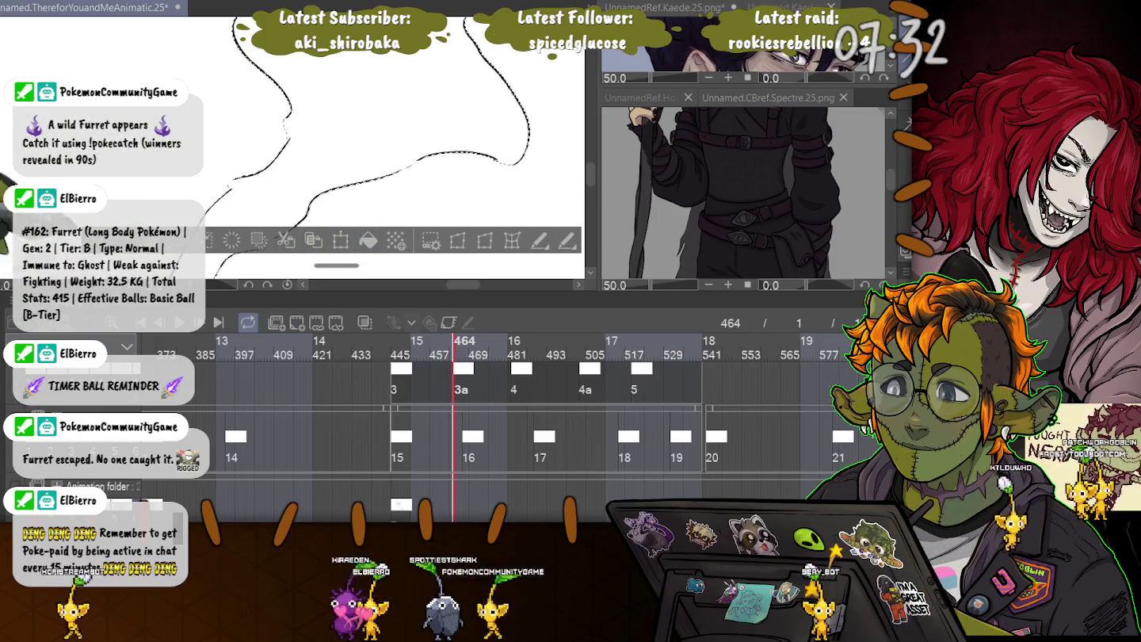
key(ctrl+d)
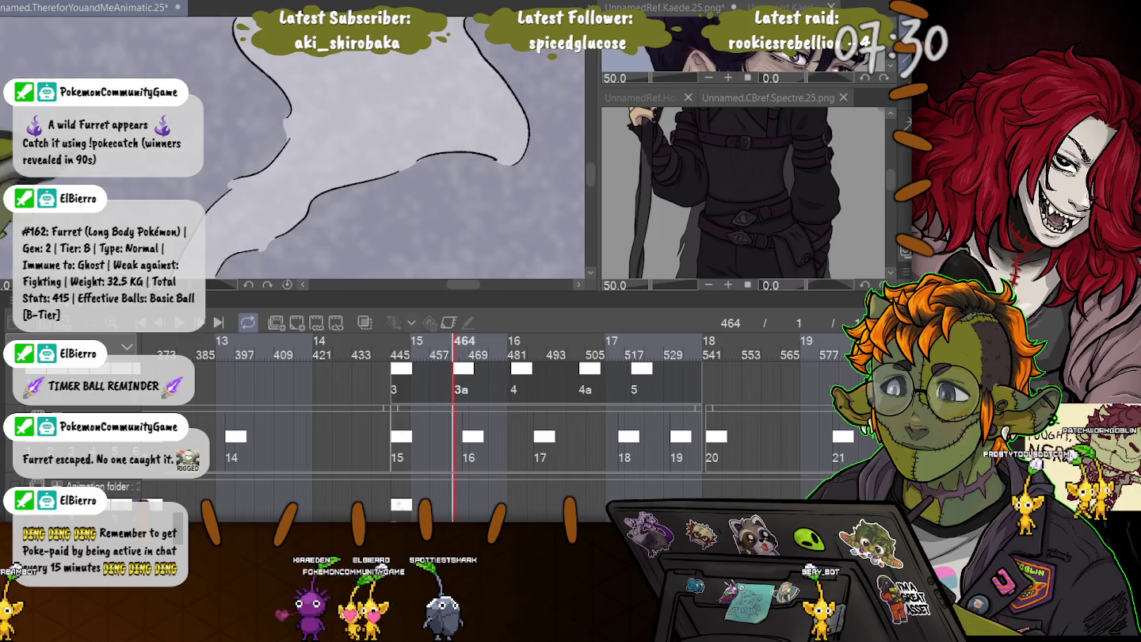
scroll(293, 151, down, 3)
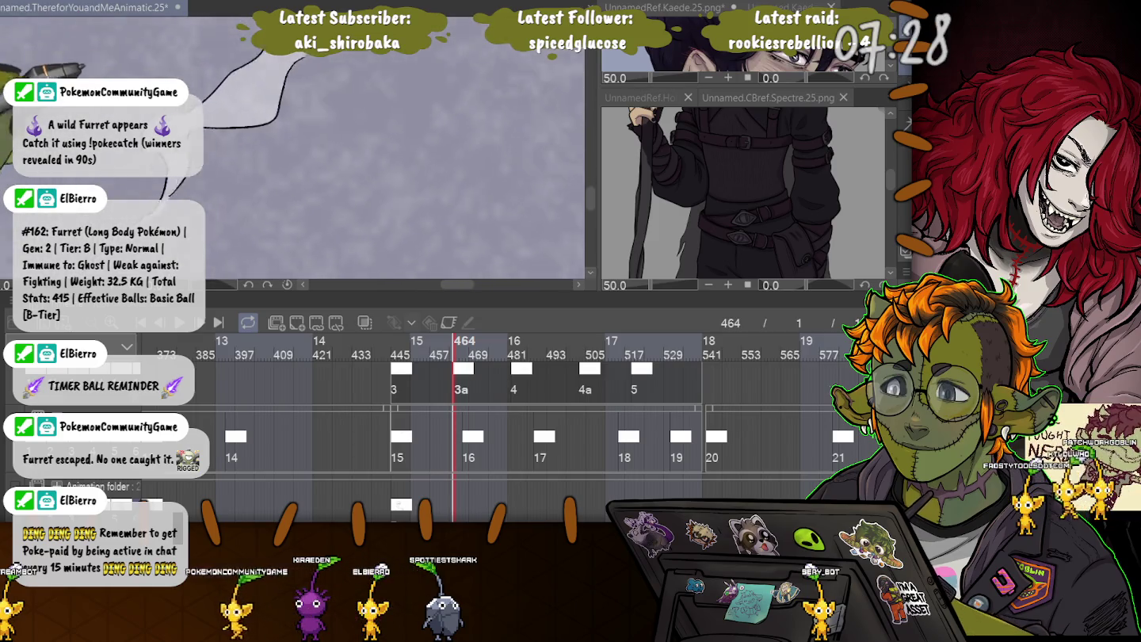
scroll(395, 159, down, 3)
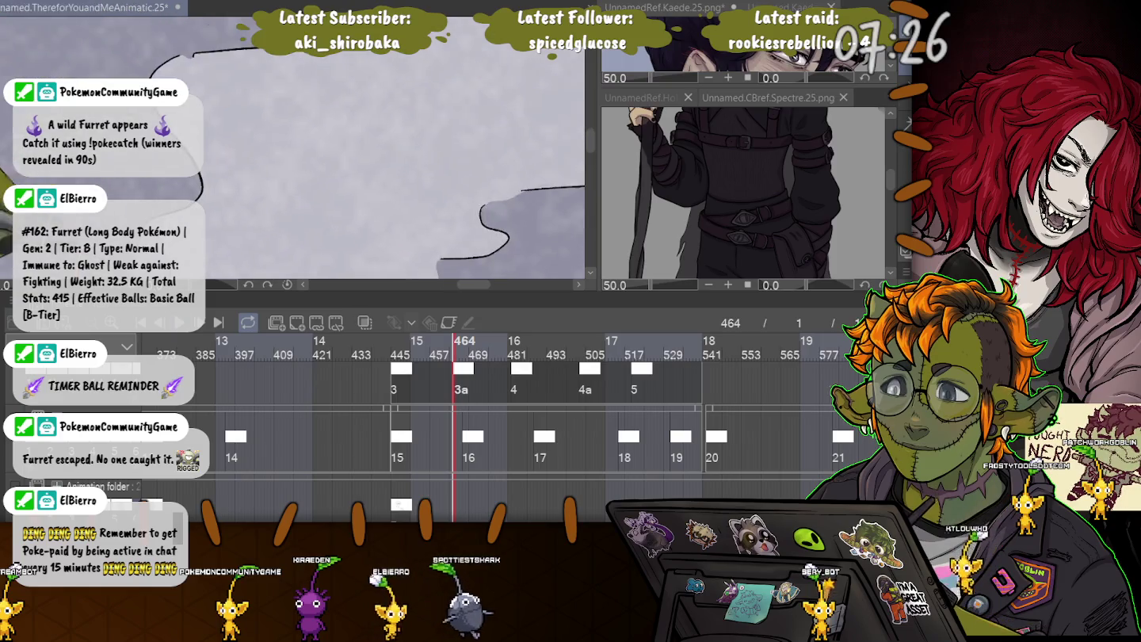
scroll(389, 159, down, 3)
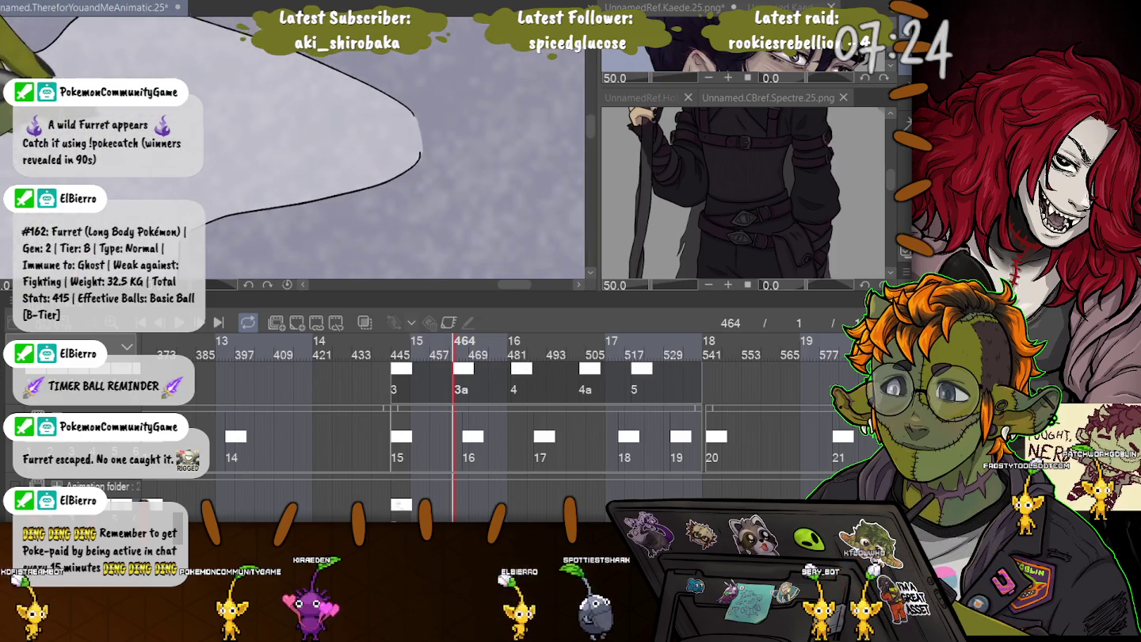
scroll(293, 150, down, 3)
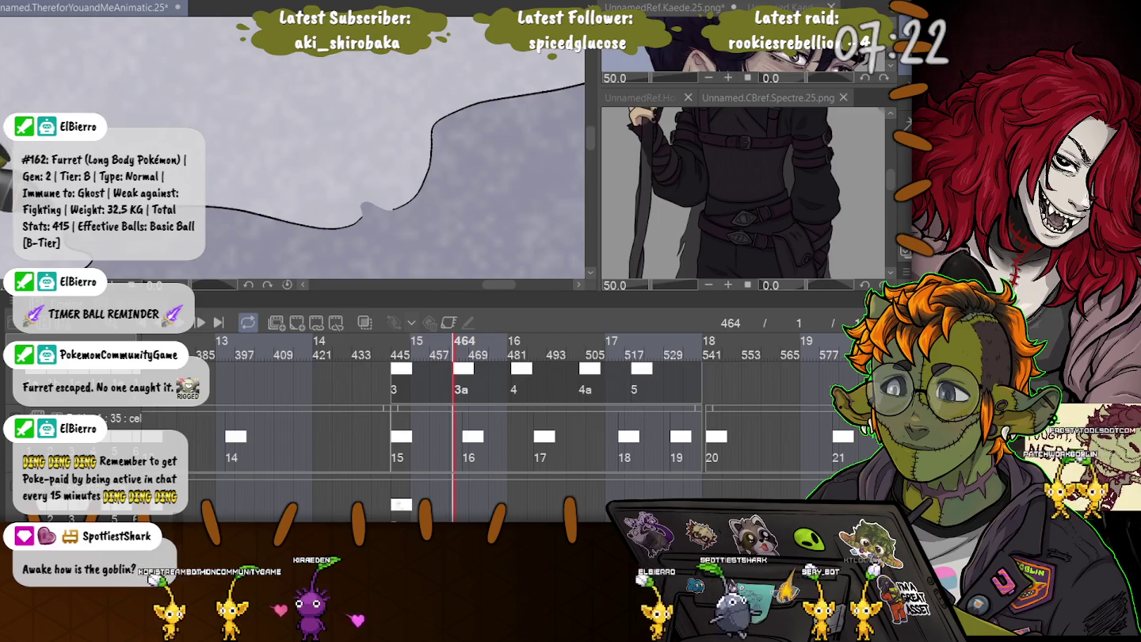
scroll(181, 116, down, 3)
scroll(181, 115, down, 3)
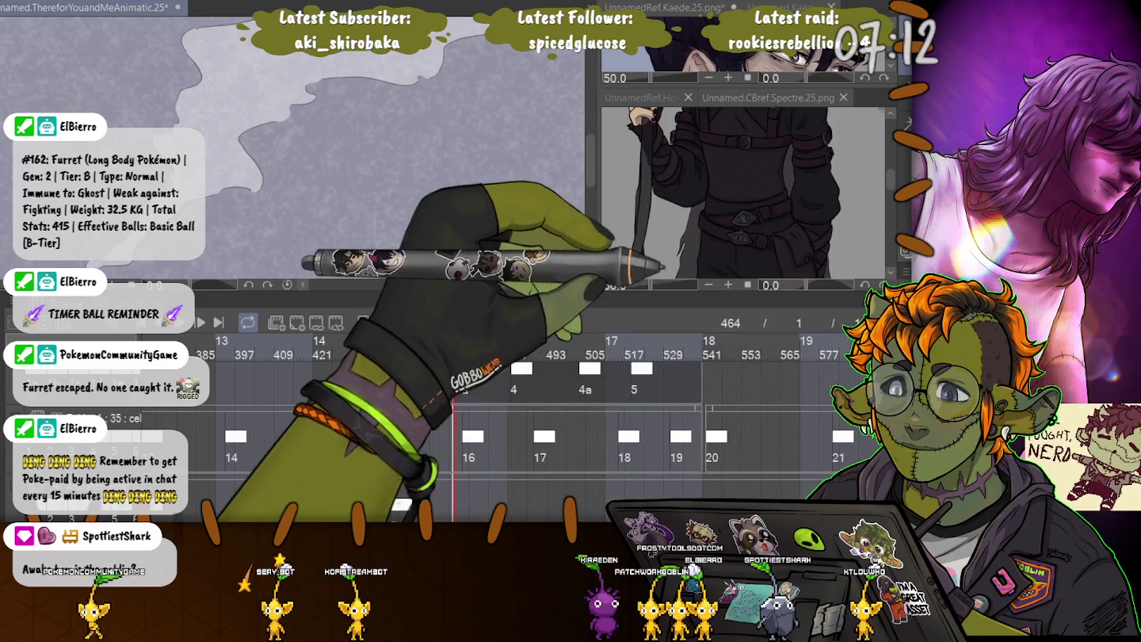
Move the playhead to the cel 4 smoke drawing at frame 482.
click(707, 340)
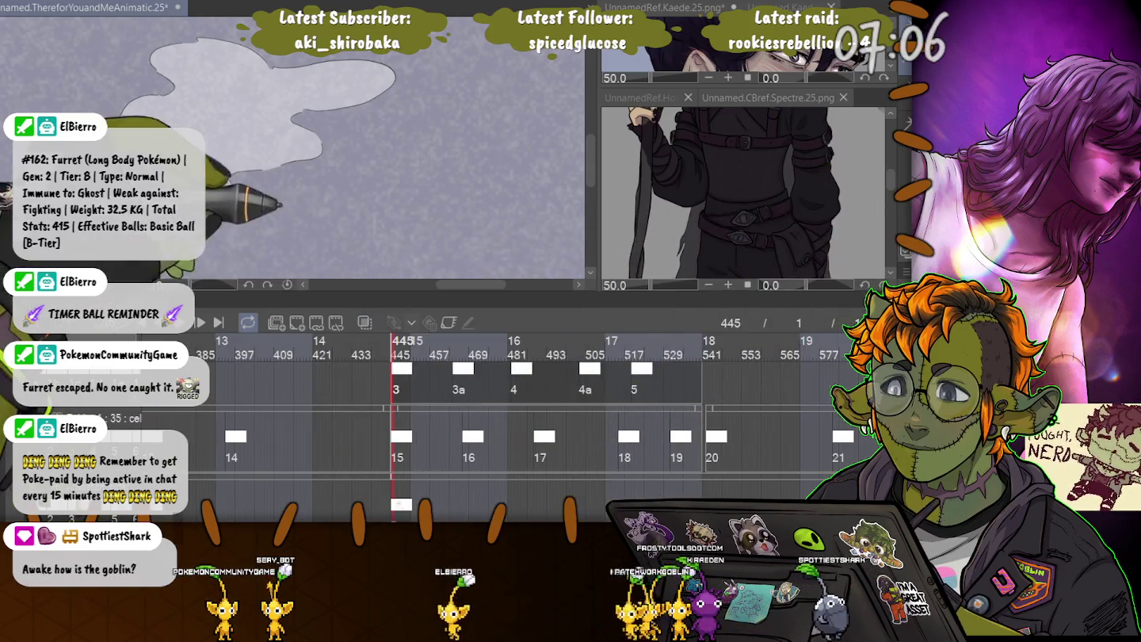
click(515, 349)
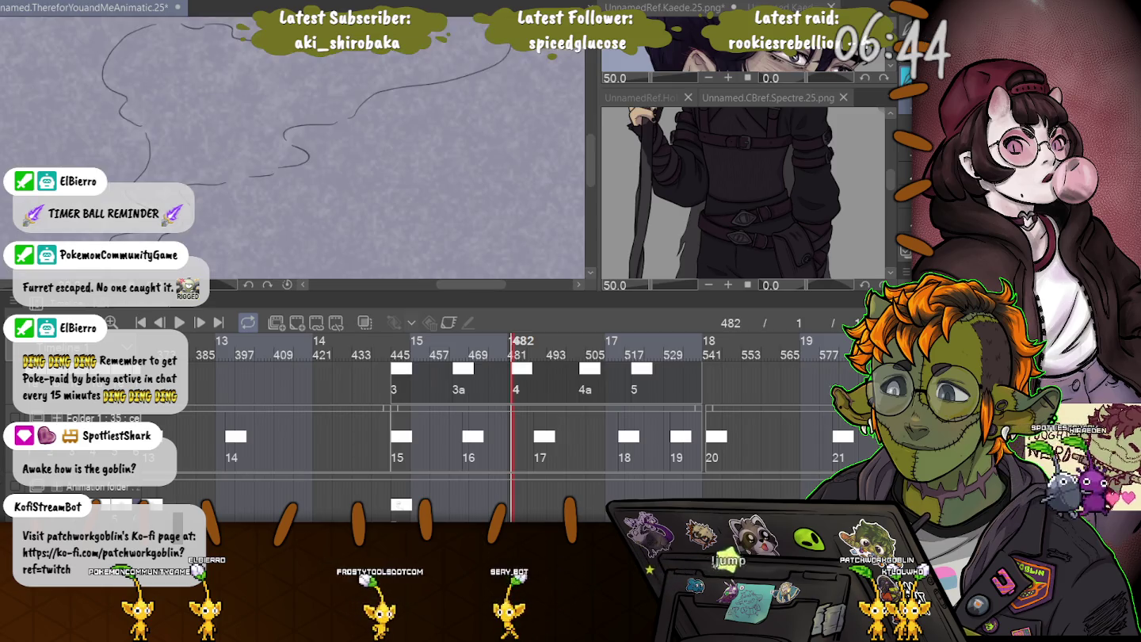
Ink a hook-shaped stroke on the cel 4 outline, fixing it with undo and redo.
scroll(166, 154, up, 3)
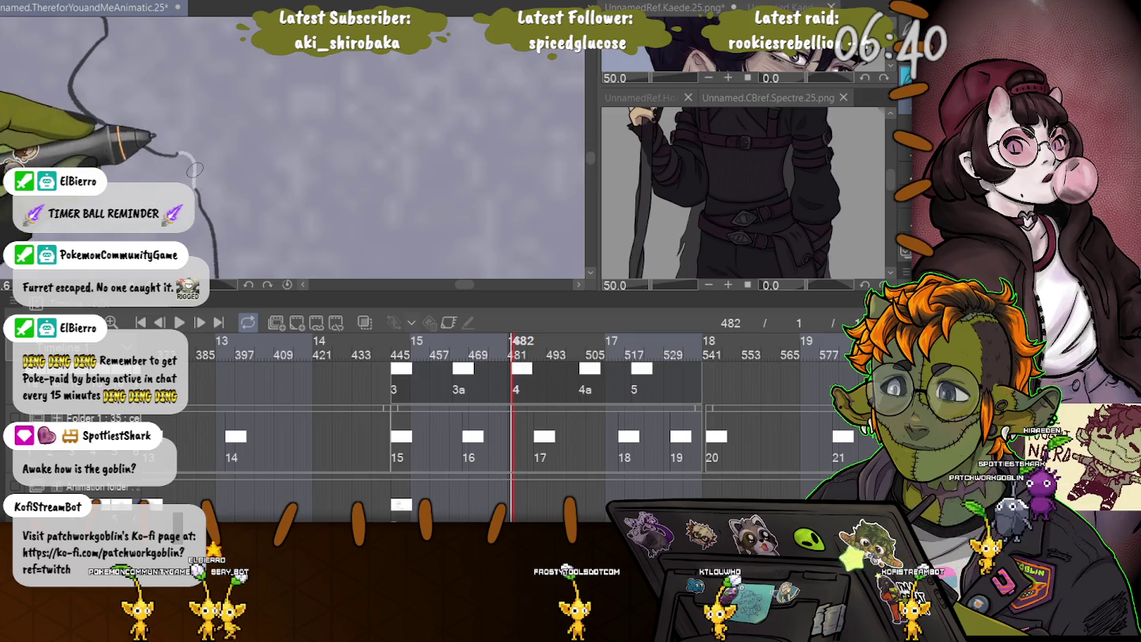
mouse_move(238, 198)
mouse_down()
mouse_move(382, 88)
mouse_move(324, 150)
mouse_up()
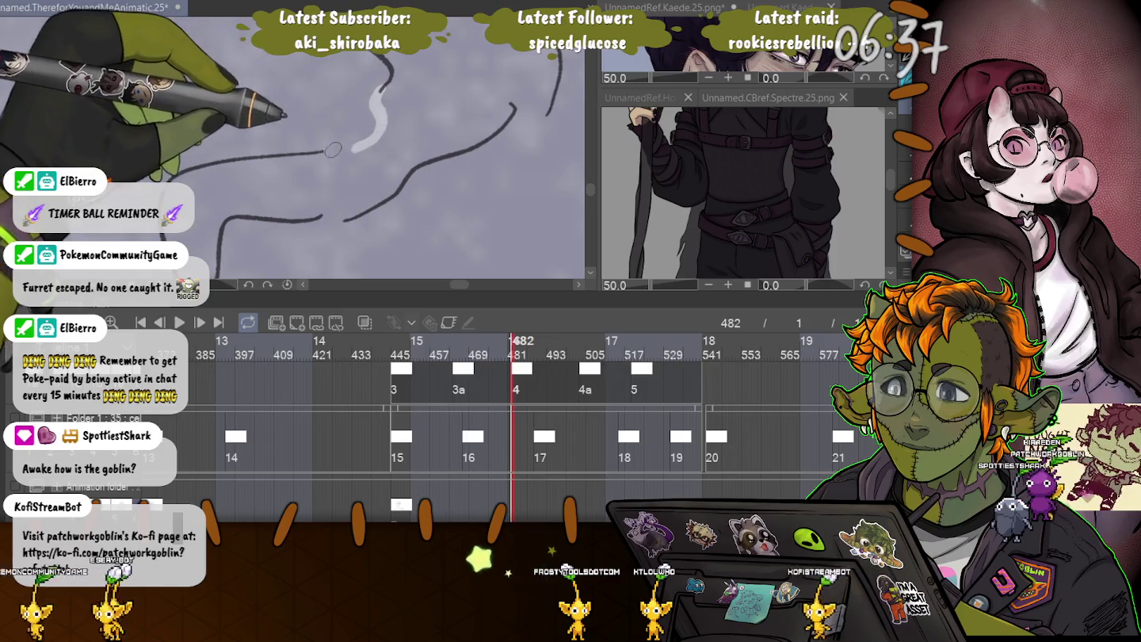
key(ctrl+z)
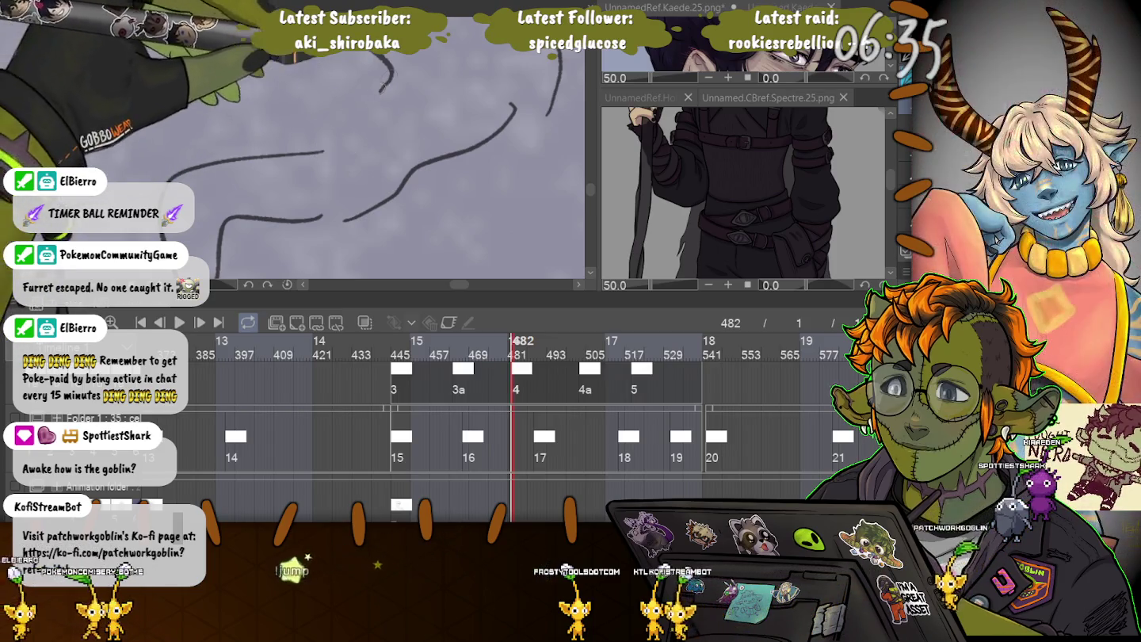
key(ctrl+y)
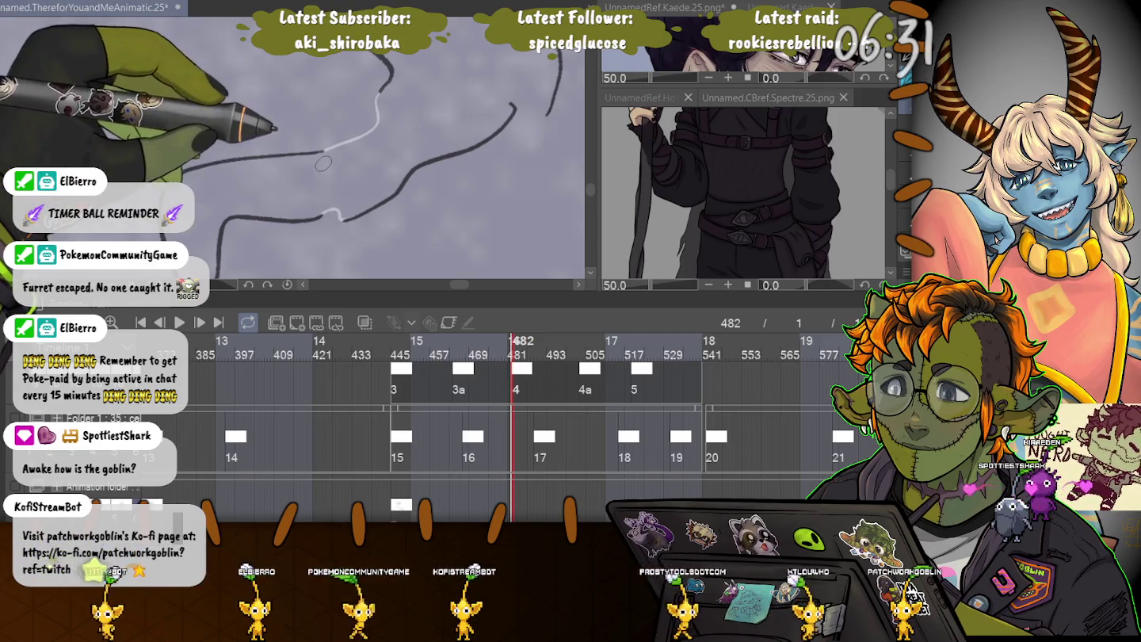
drag(547, 111, 444, 103)
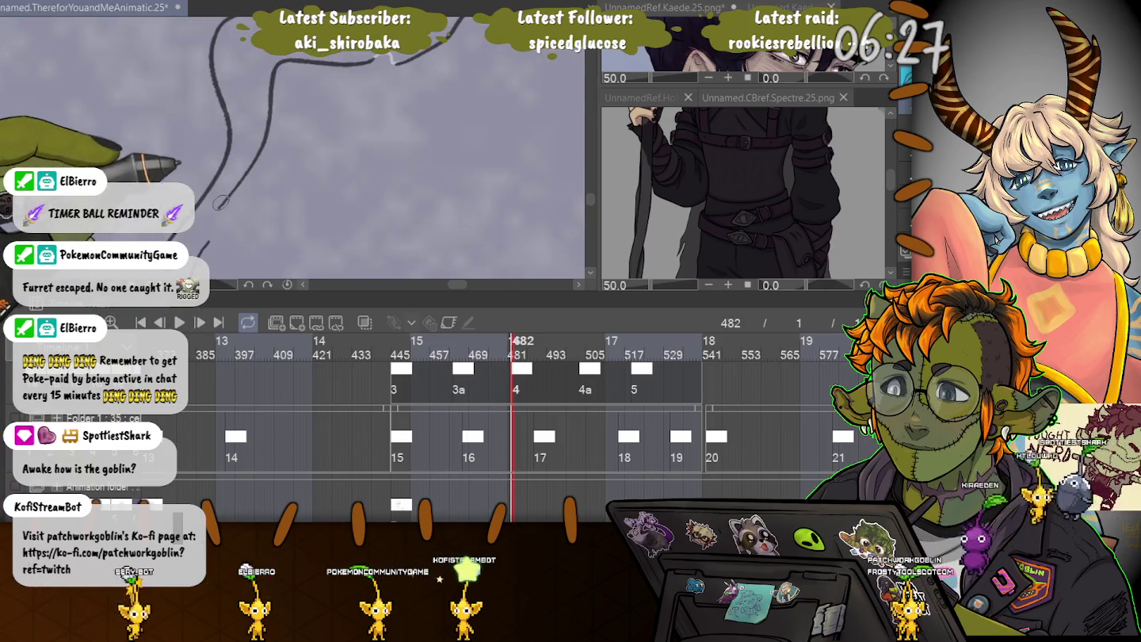
drag(175, 238, 230, 142)
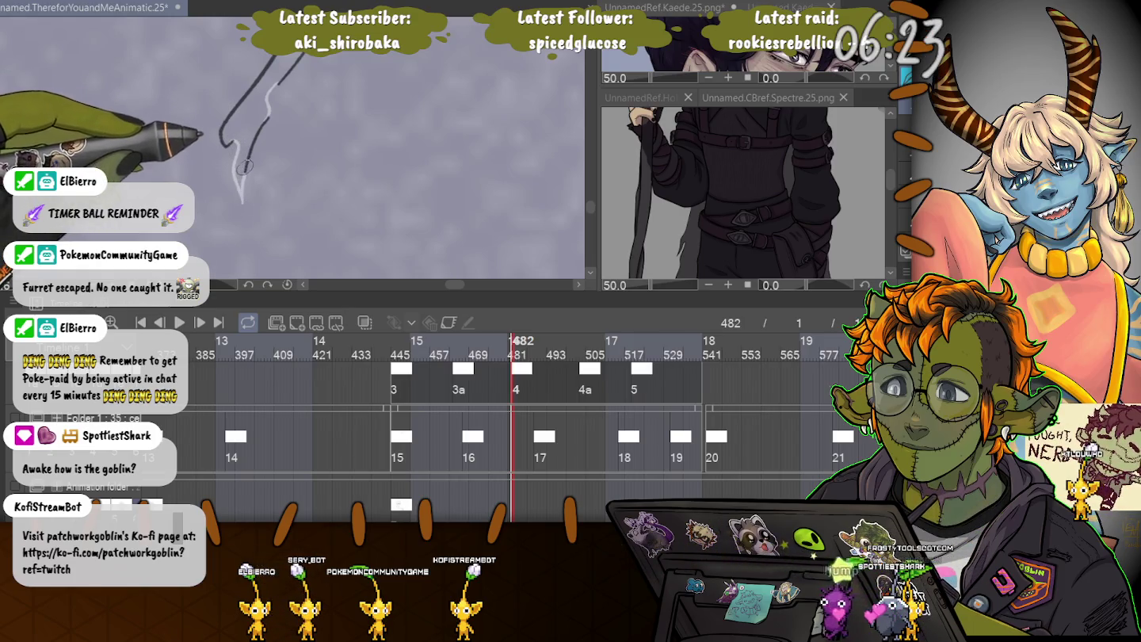
Zoom out and rotate the canvas to ink along the long smoke curve.
drag(239, 139, 384, 79)
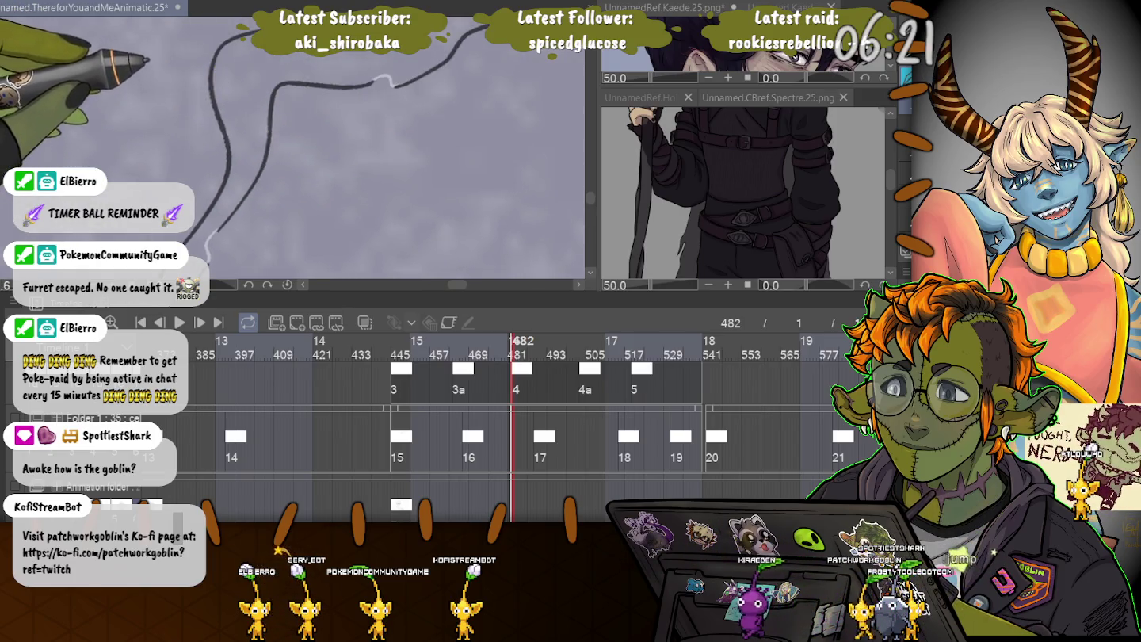
drag(148, 61, 65, 154)
drag(96, 79, 111, 145)
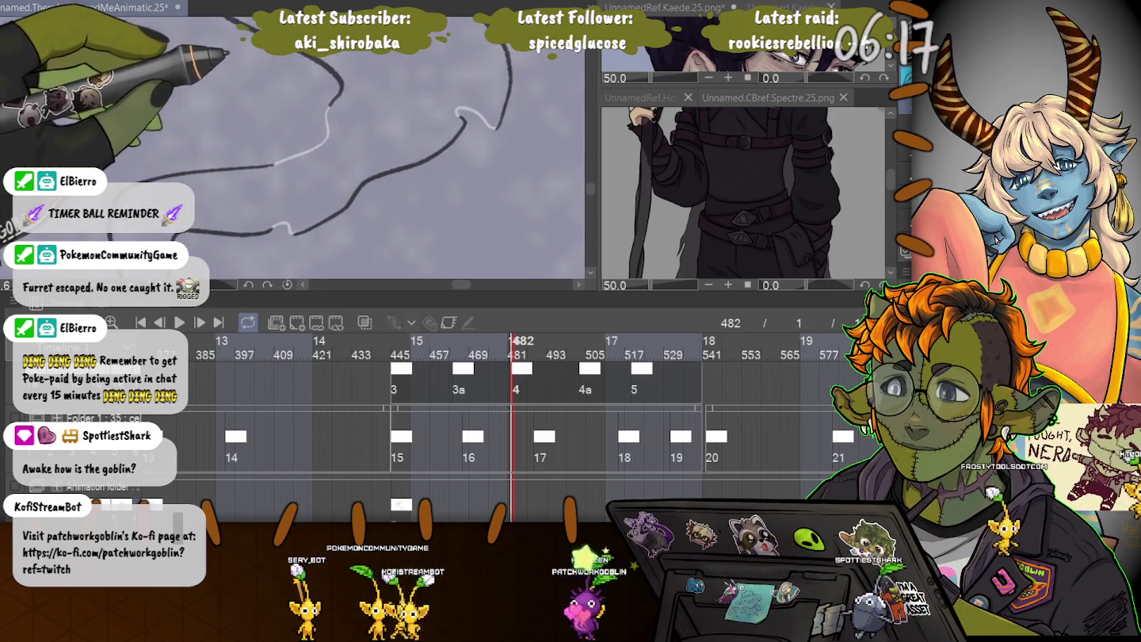
drag(116, 157, 206, 238)
mouse_move(360, 272)
mouse_down()
mouse_move(438, 140)
mouse_move(561, 121)
mouse_move(258, 163)
mouse_up()
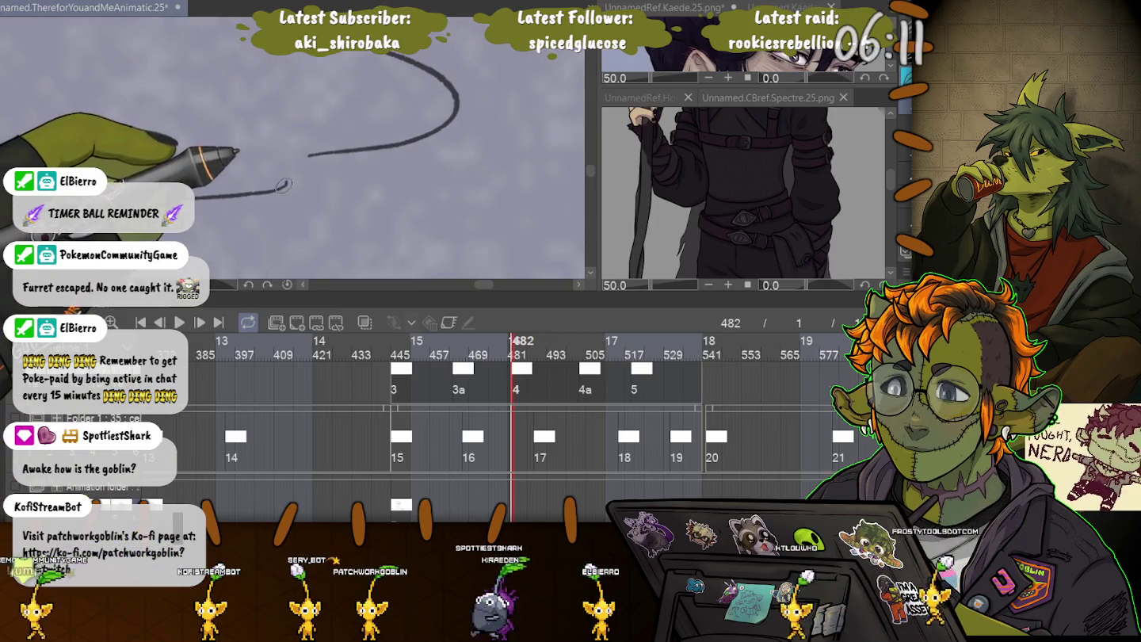
drag(308, 141, 381, 188)
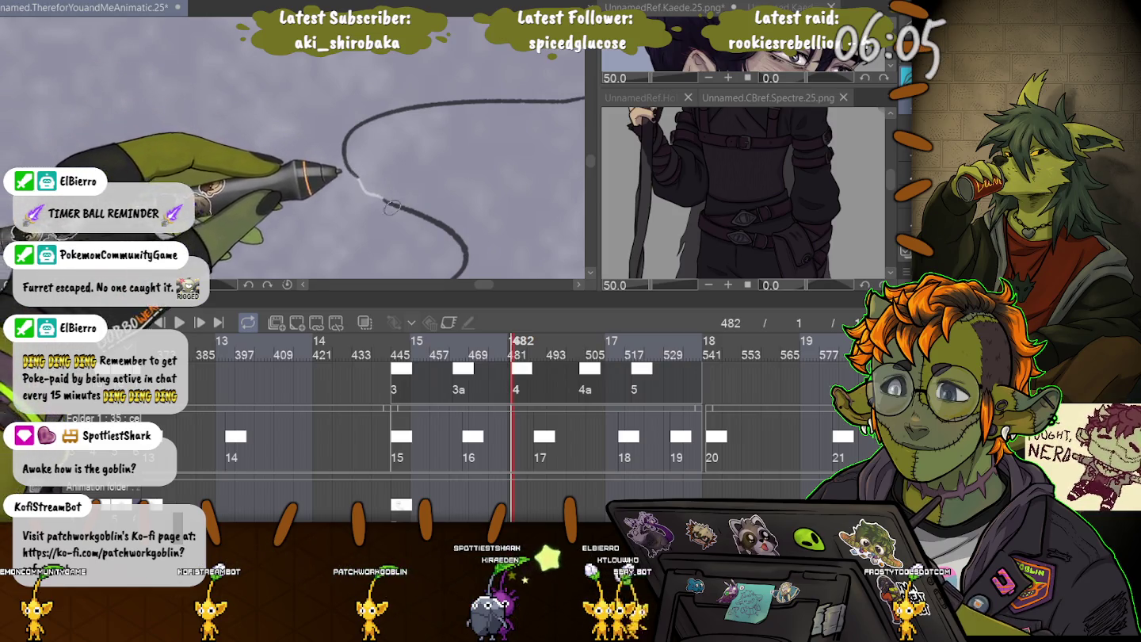
Keep rotating and shifting the canvas to finish the curve's end.
mouse_move(391, 206)
mouse_down()
mouse_move(444, 142)
mouse_move(346, 149)
mouse_move(444, 127)
mouse_up()
drag(405, 76, 440, 133)
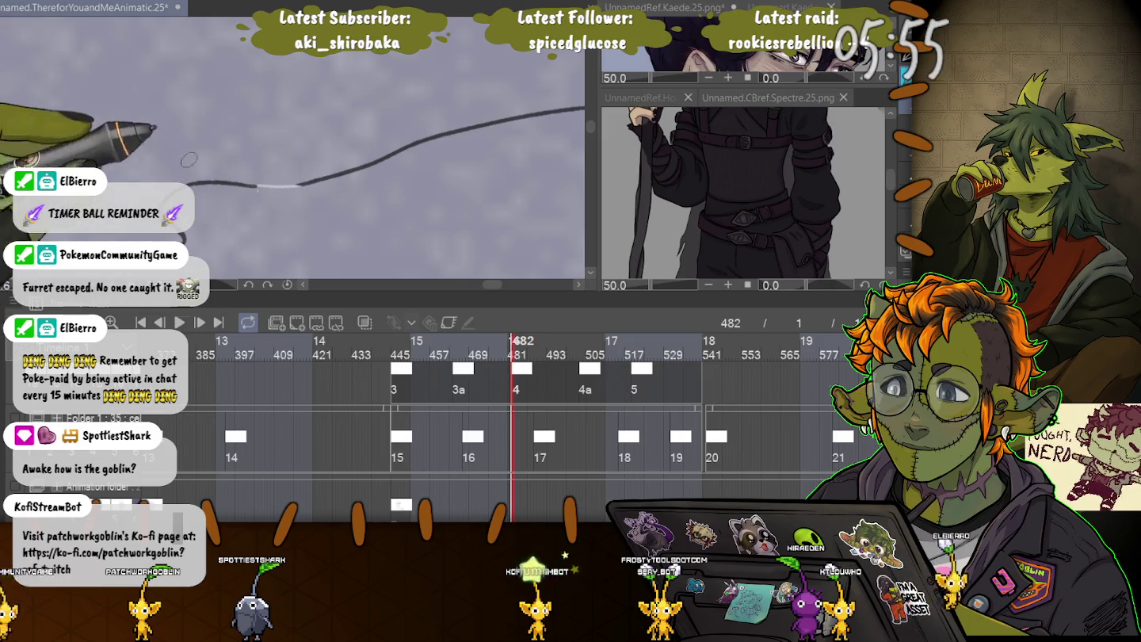
drag(255, 192, 368, 114)
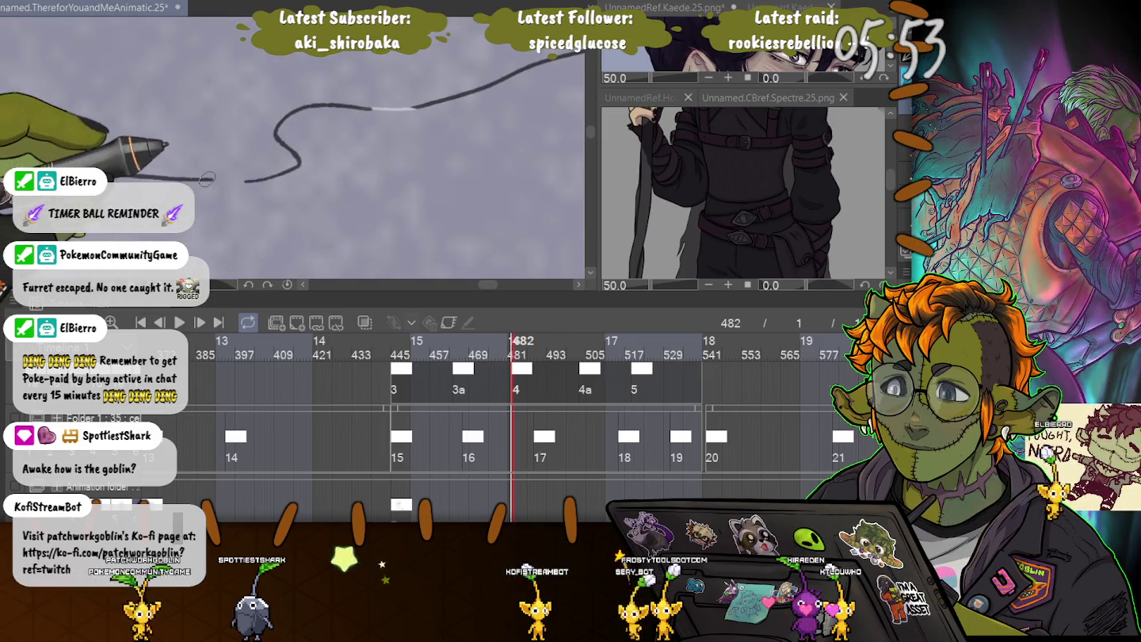
mouse_move(238, 159)
mouse_down()
mouse_move(310, 119)
mouse_move(196, 118)
mouse_up()
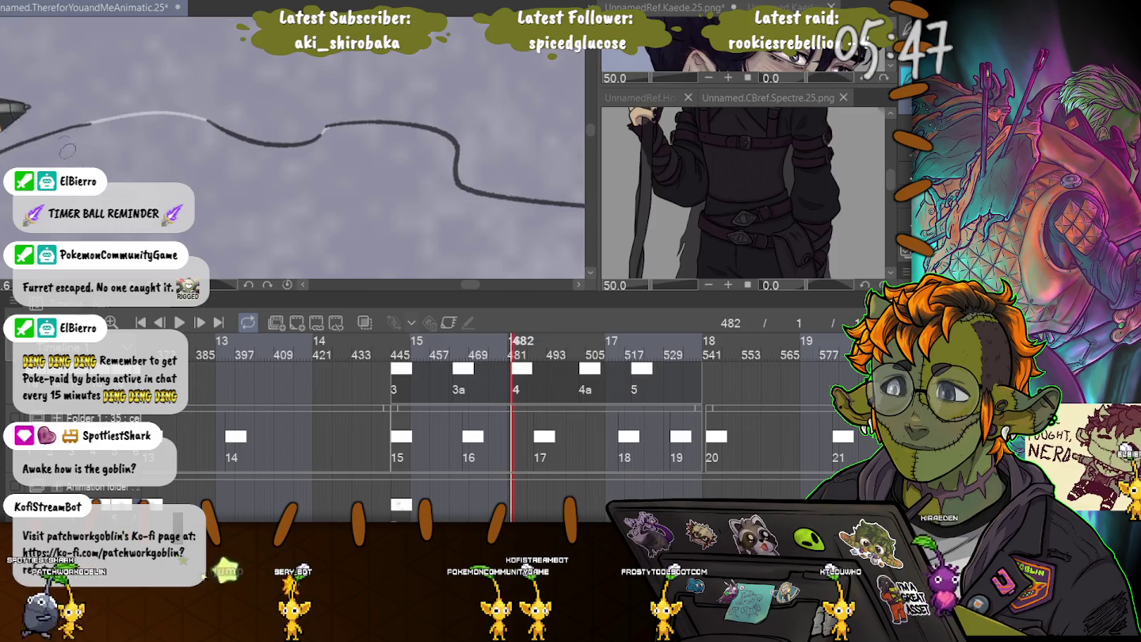
drag(61, 144, 238, 158)
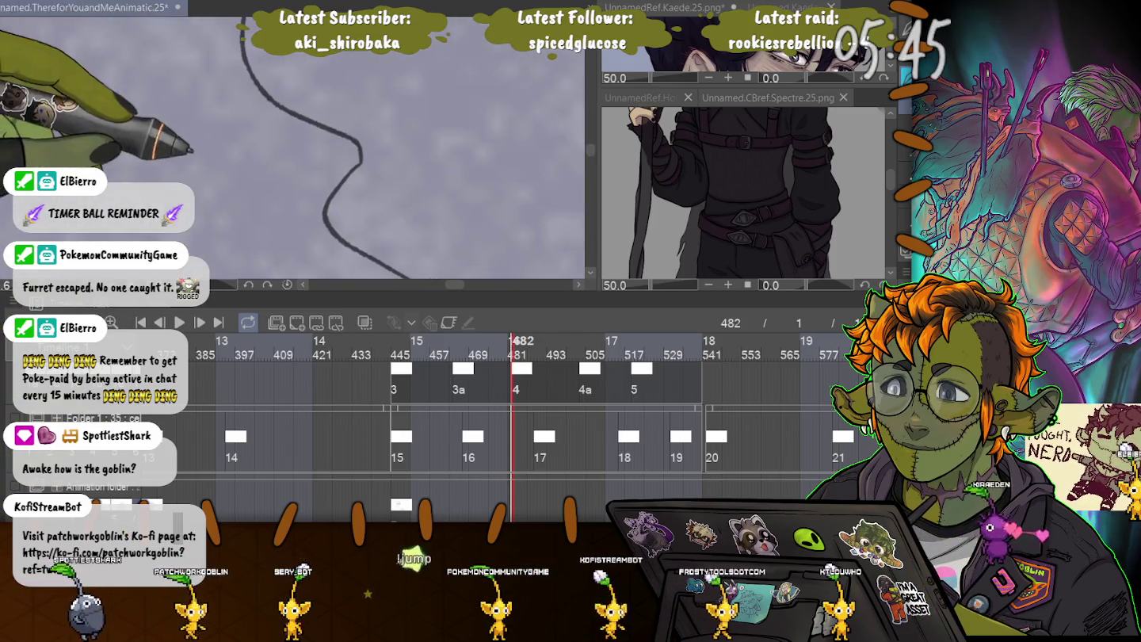
mouse_move(238, 160)
mouse_down()
mouse_move(197, 97)
mouse_move(310, 159)
mouse_up()
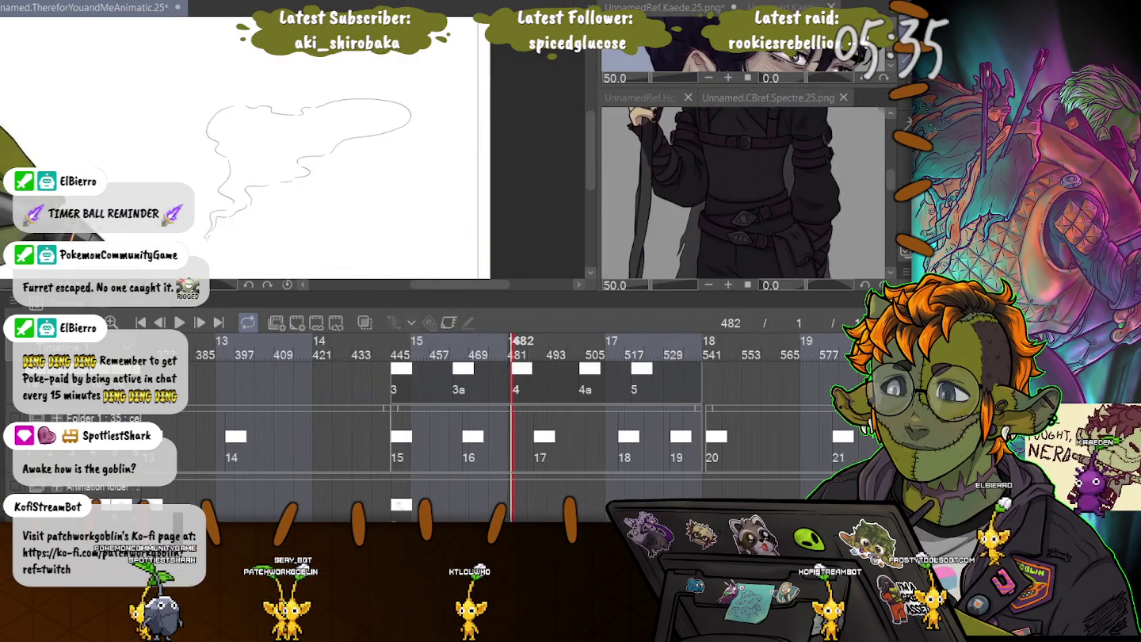
Fill the inside of the cel 4 smoke grey, deselect, then jump to cel 4a at frame 503.
click(309, 132)
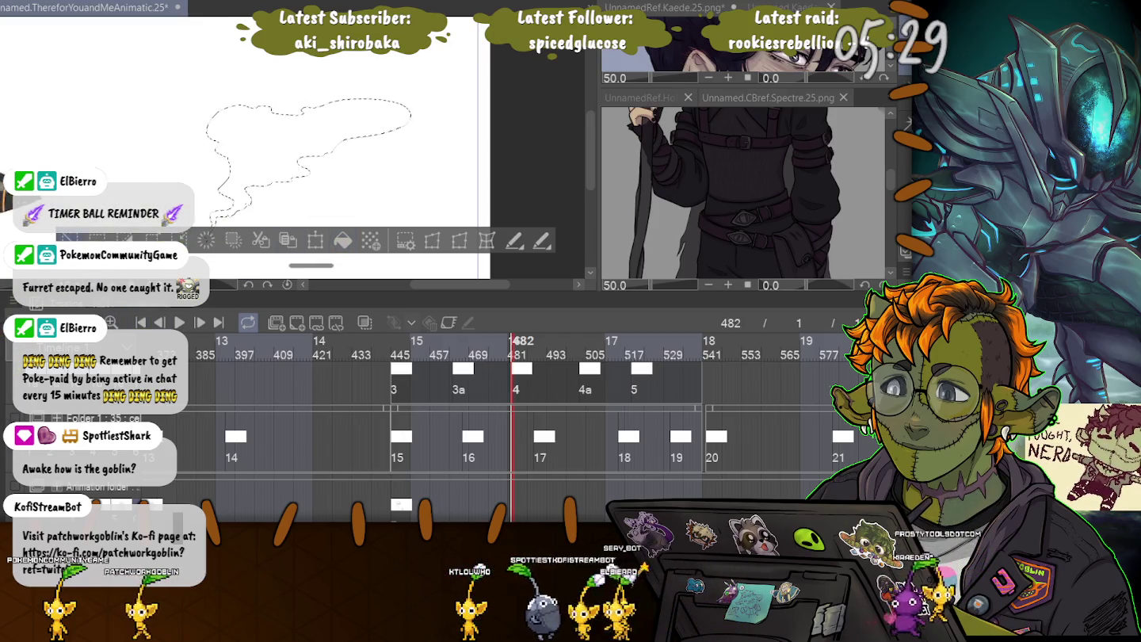
key(ctrl+d)
key(ctrl+z)
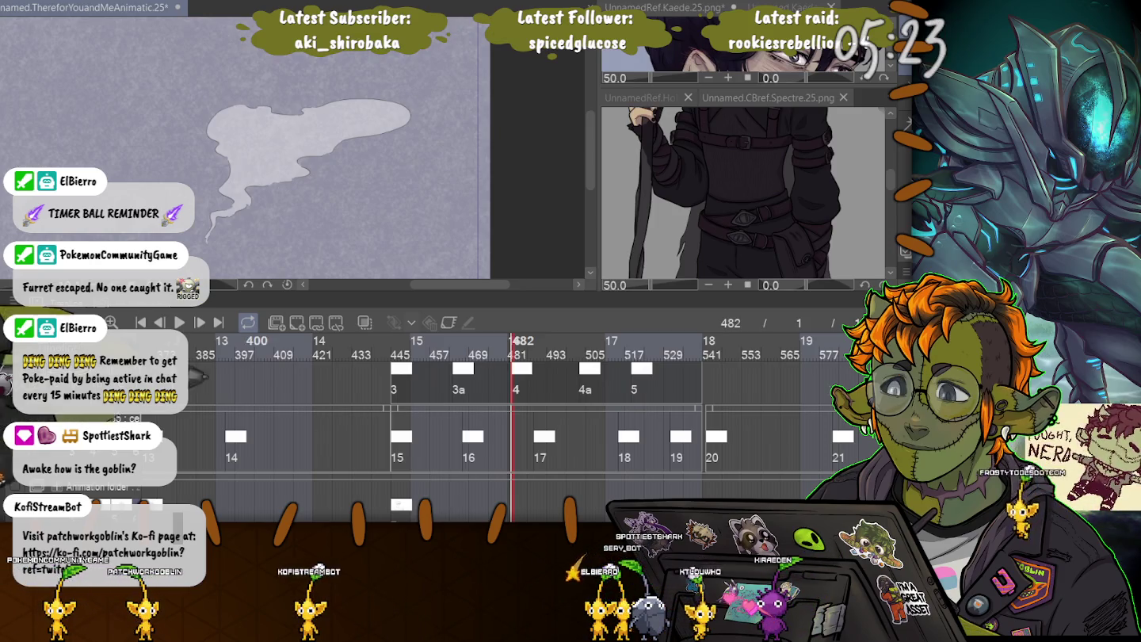
click(585, 369)
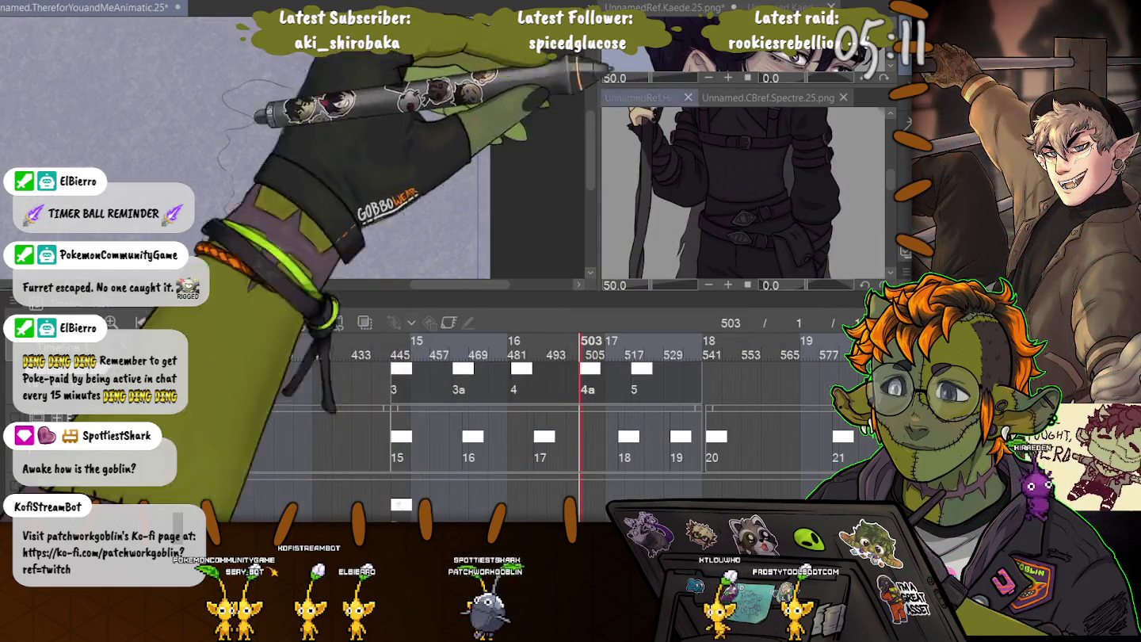
Ink the first wavy smoke-outline curves on frame 503, undoing the misstrokes.
drag(335, 85, 325, 84)
key(ctrl+z)
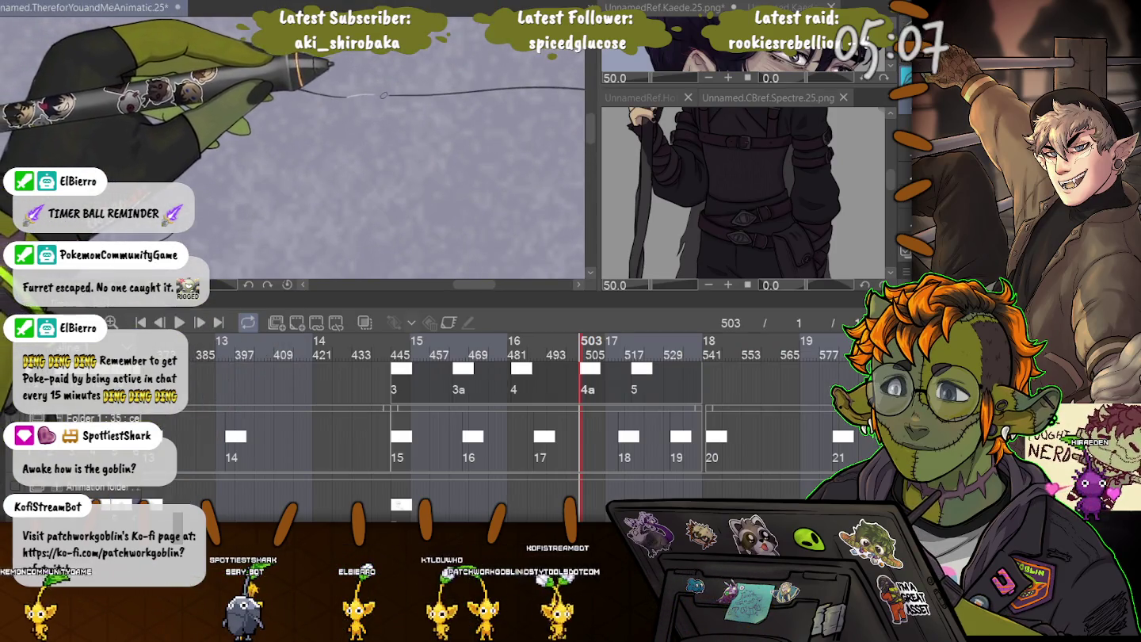
drag(351, 96, 412, 238)
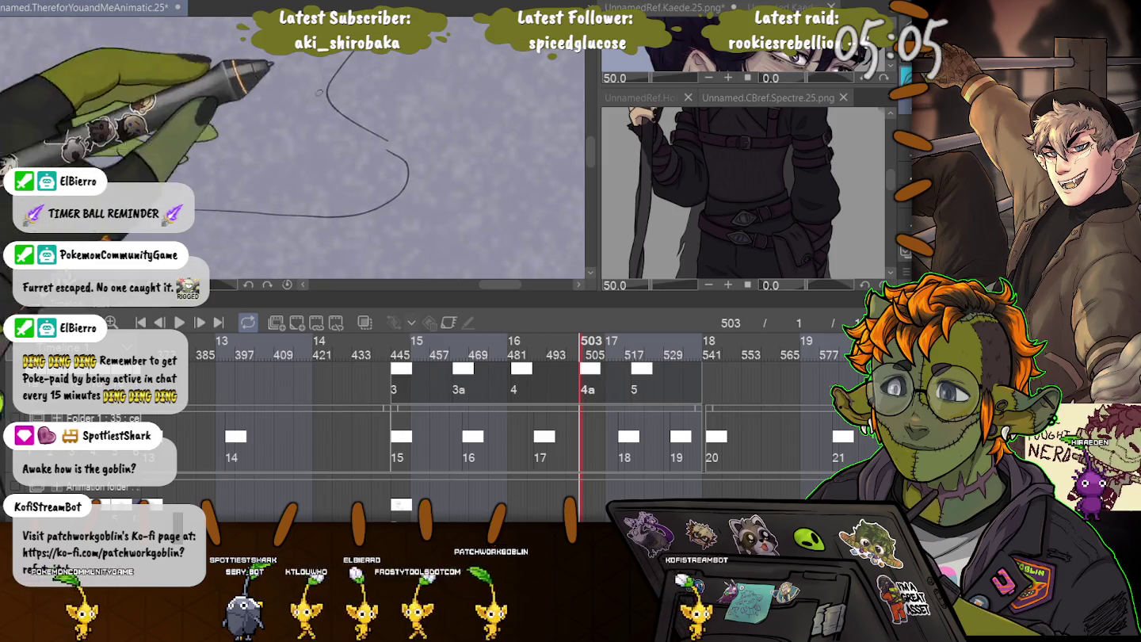
drag(348, 54, 387, 147)
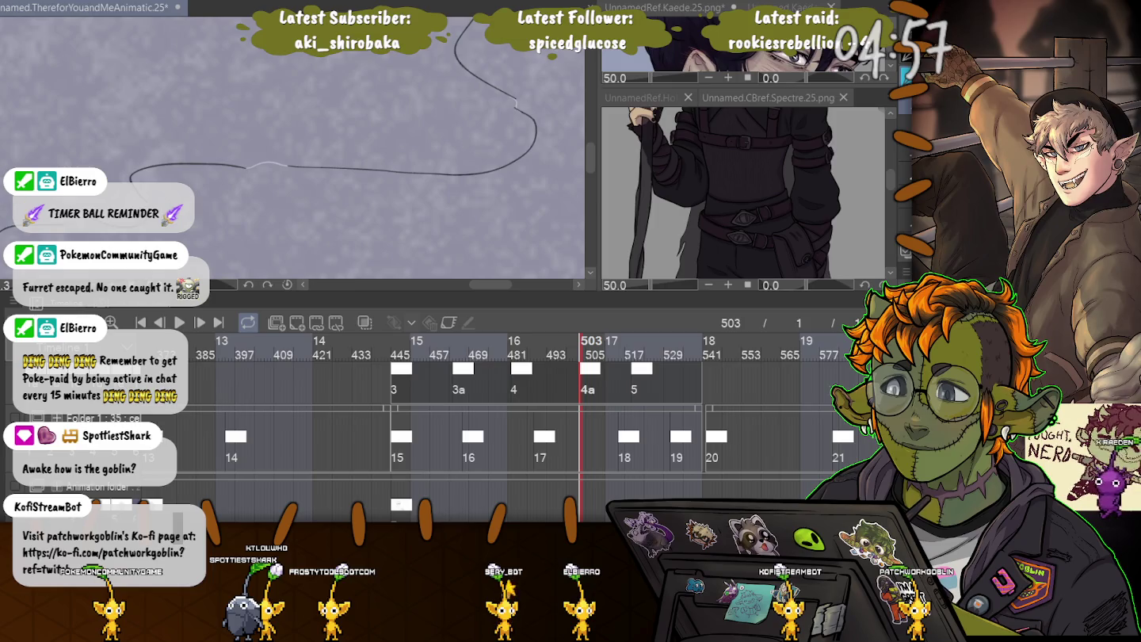
drag(554, 69, 395, 133)
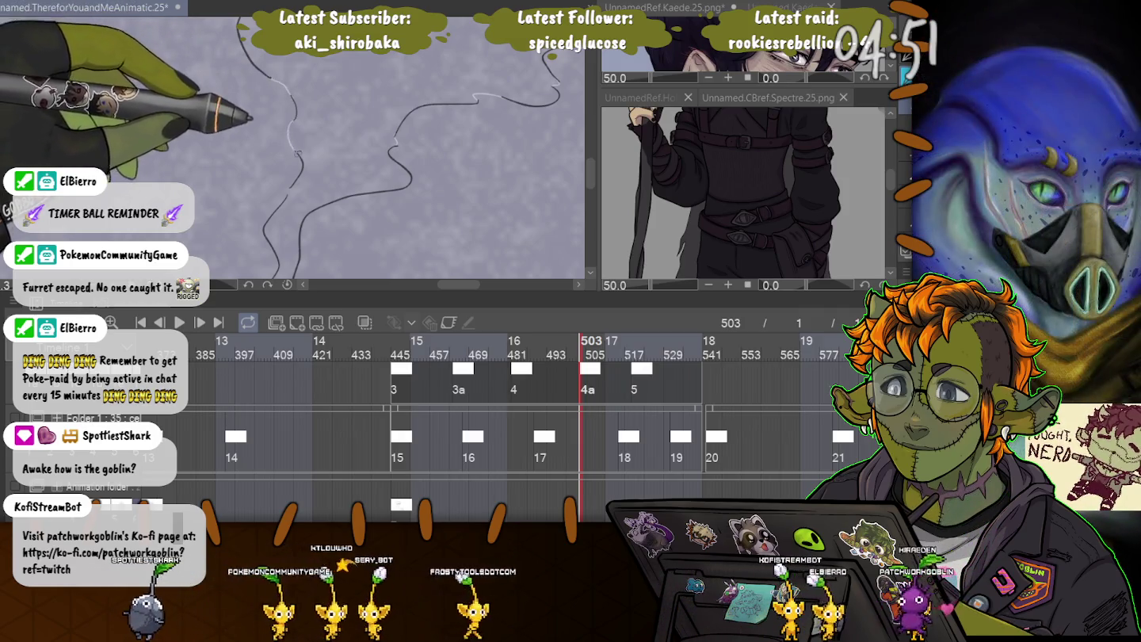
key(ctrl+z)
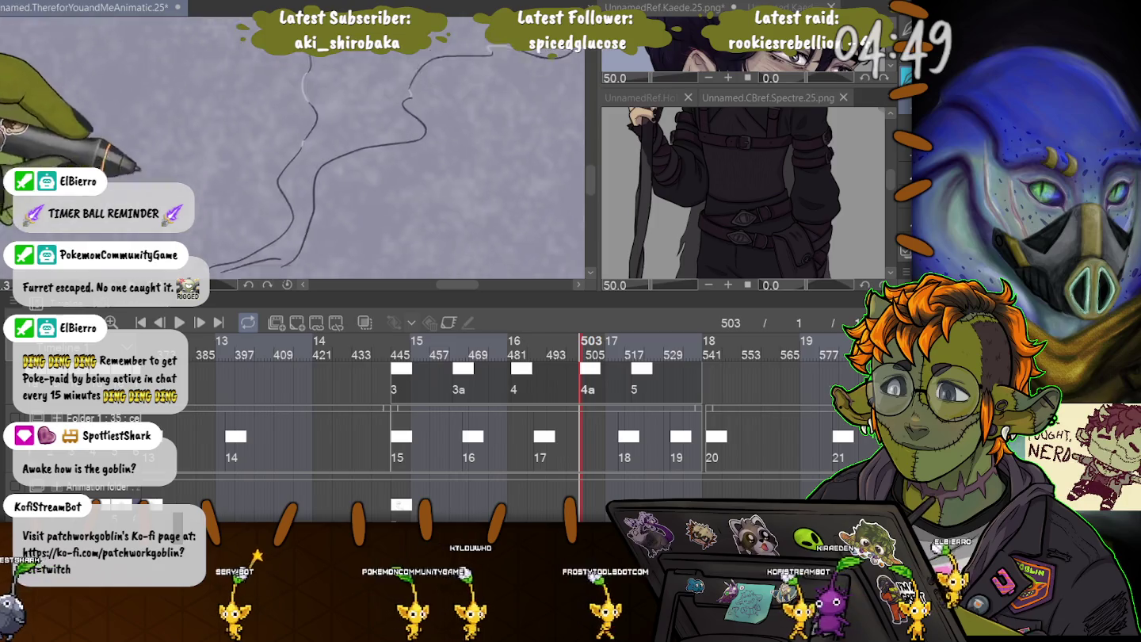
key(ctrl+z)
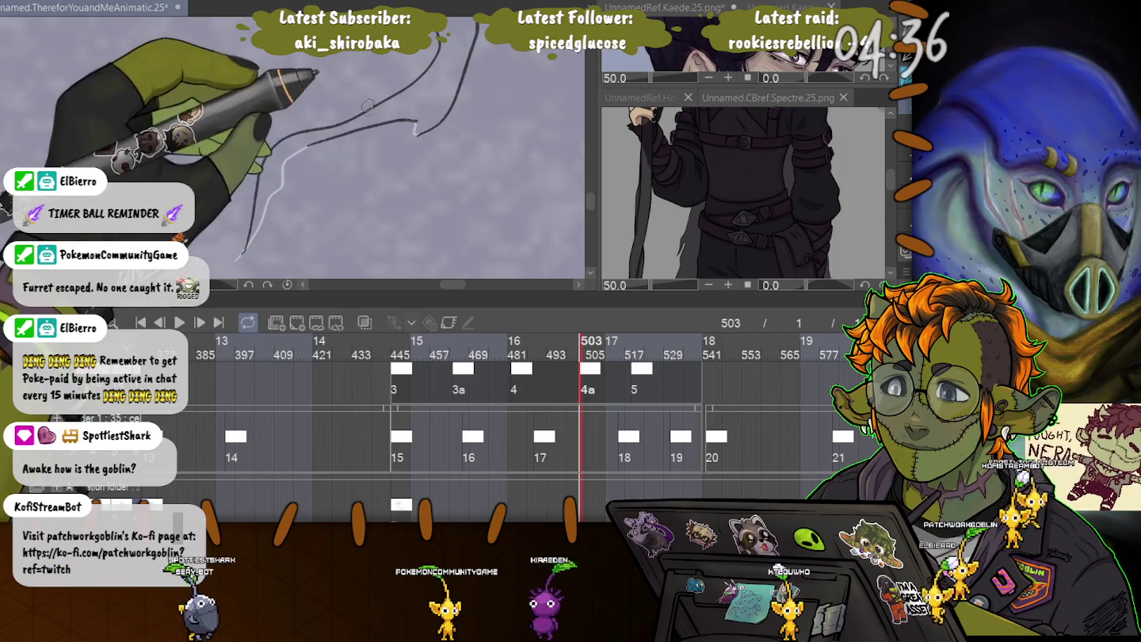
drag(317, 60, 306, 220)
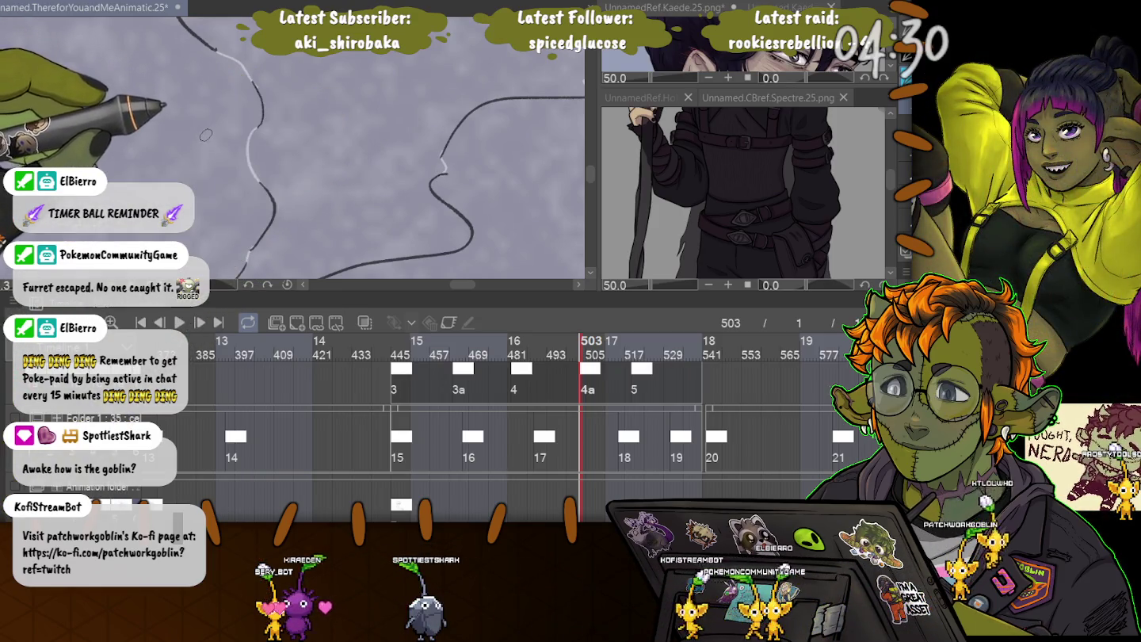
drag(204, 137, 238, 189)
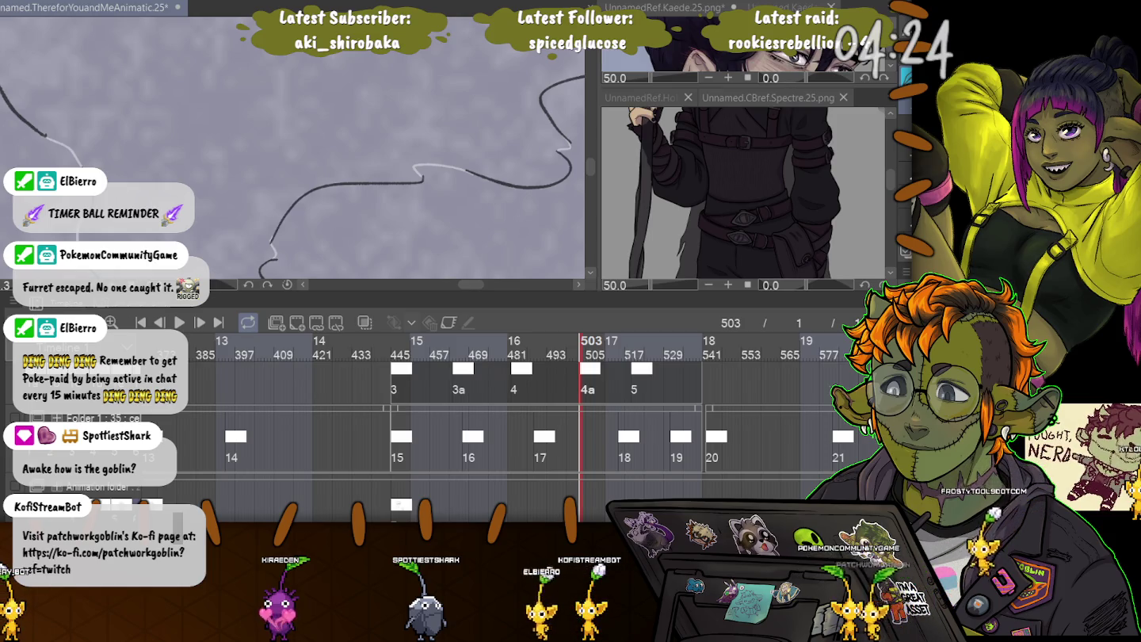
Extend the smoke line with the canvas rotated, then reset to the full view.
drag(356, 198, 317, 167)
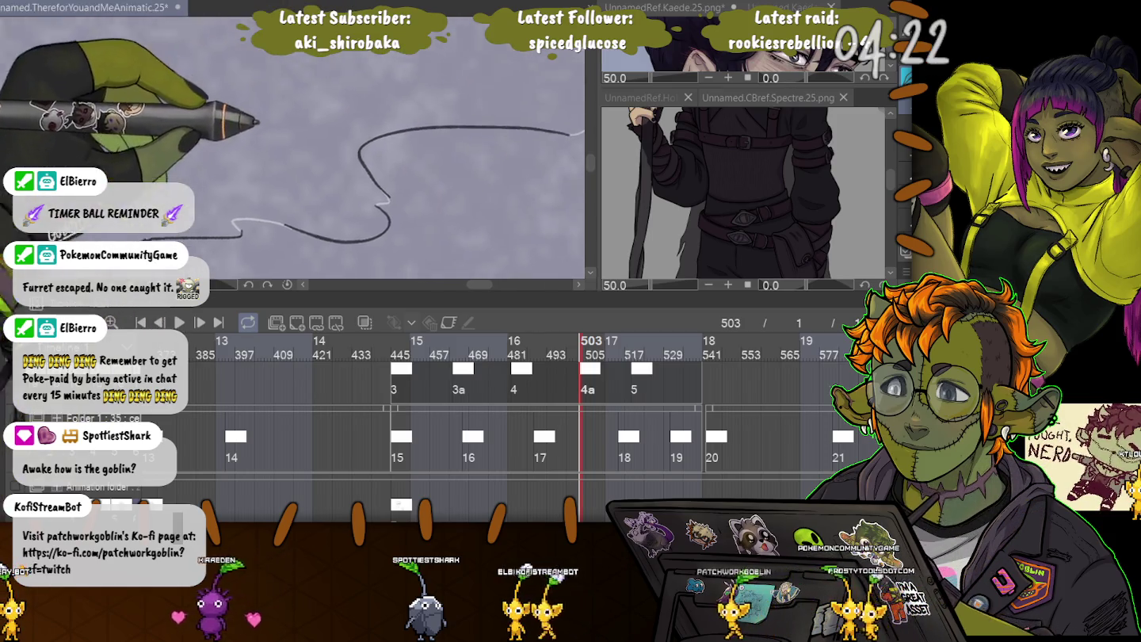
mouse_move(288, 105)
mouse_down()
mouse_move(299, 94)
mouse_move(176, 132)
mouse_up()
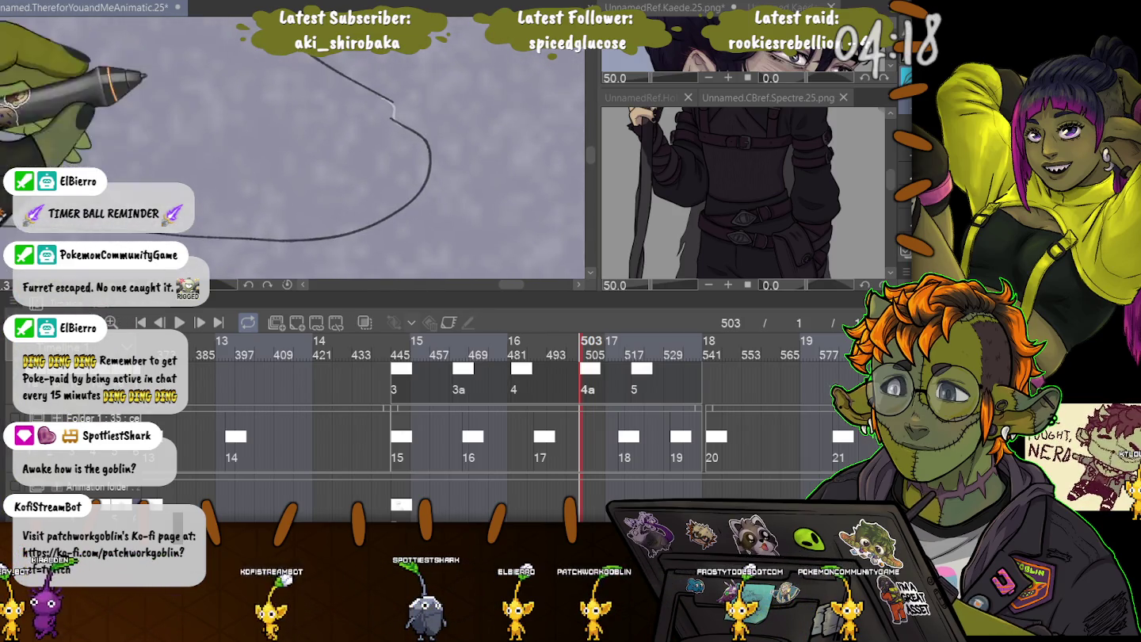
mouse_move(166, 80)
mouse_down()
mouse_move(379, 123)
mouse_move(356, 90)
mouse_up()
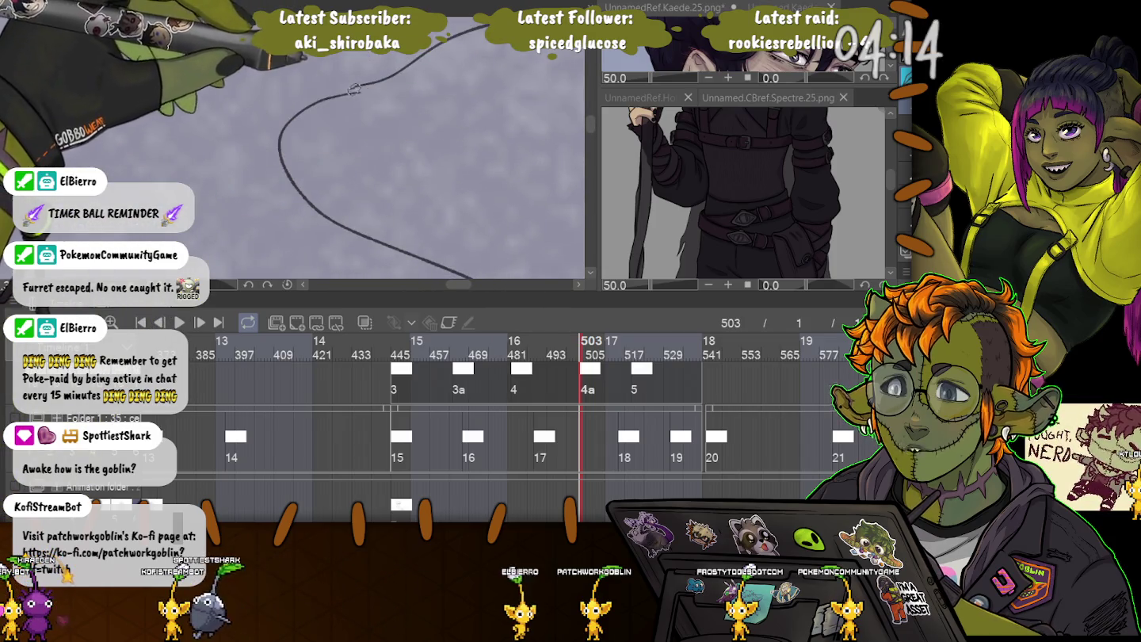
mouse_move(356, 90)
mouse_down()
mouse_move(316, 110)
mouse_move(317, 50)
mouse_up()
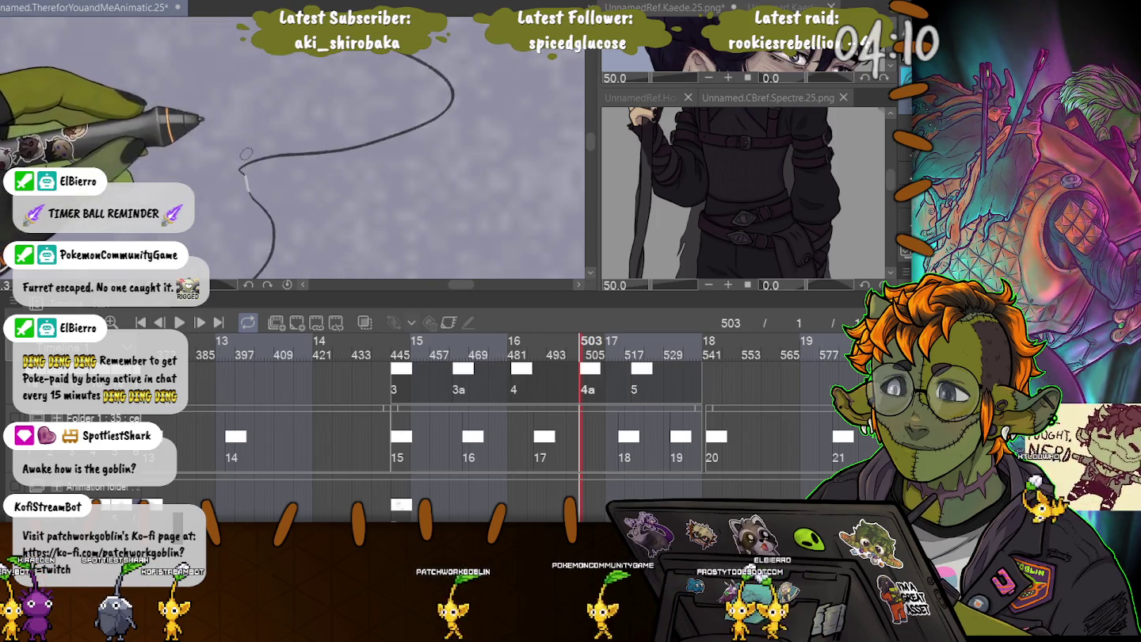
drag(247, 154, 269, 140)
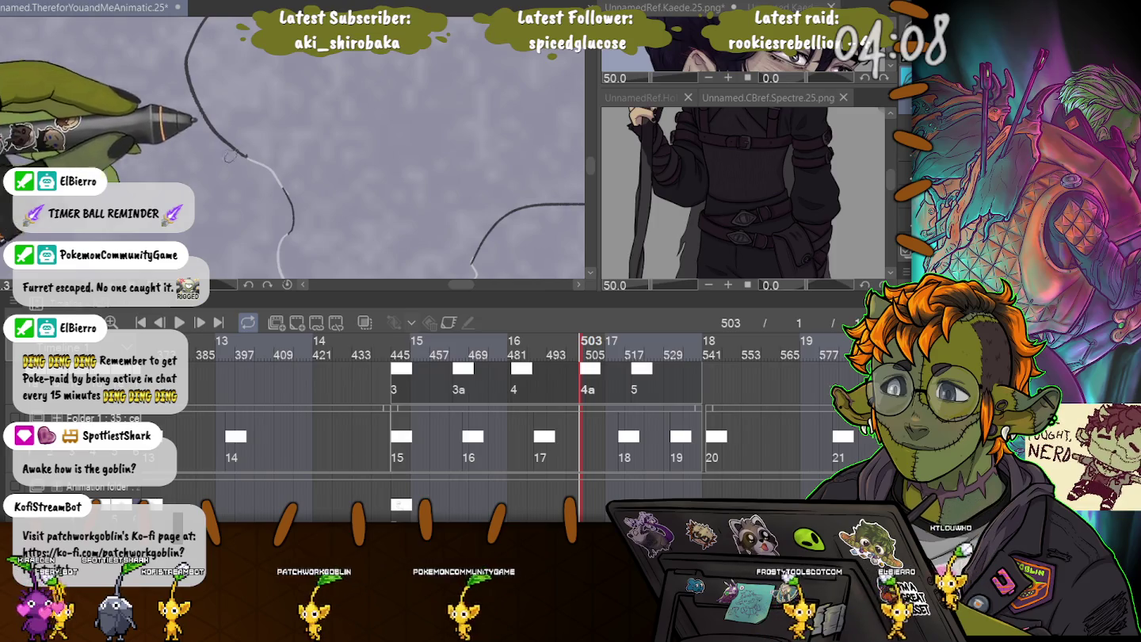
key(ctrl+0)
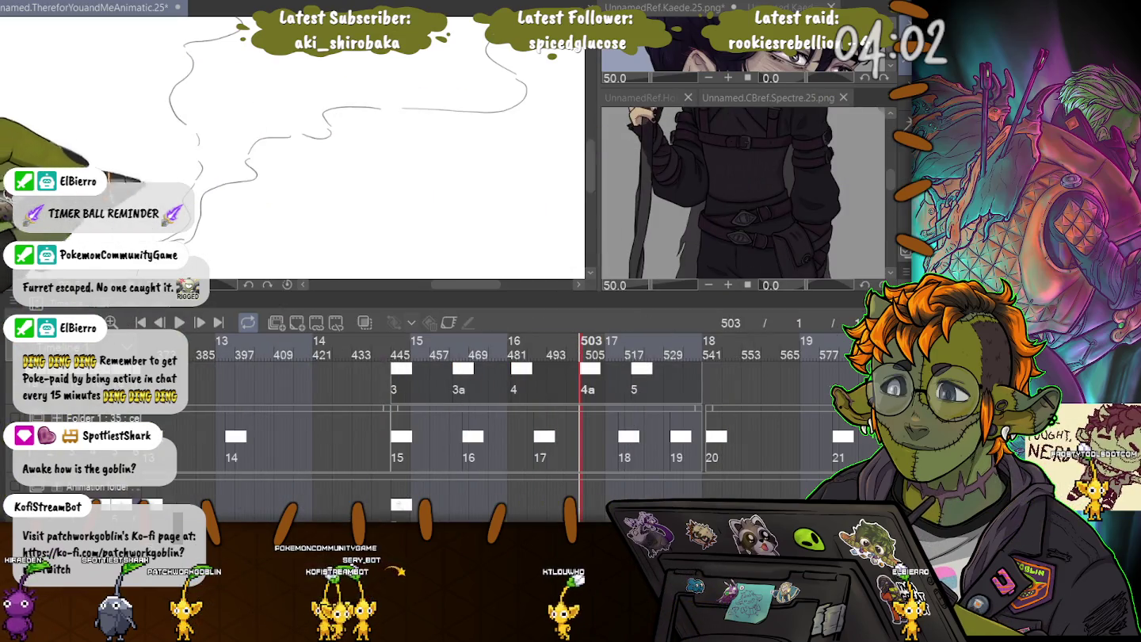
Lasso-select the area inside frame 503's smoke outline, then deselect it.
drag(53, 114, 67, 126)
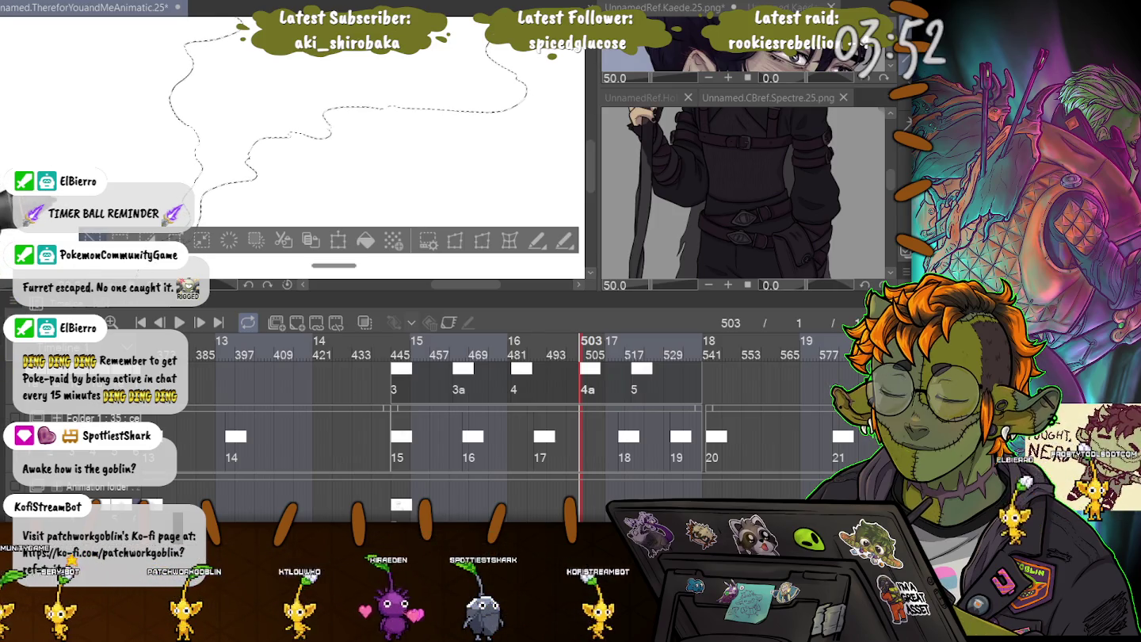
key(ctrl+d)
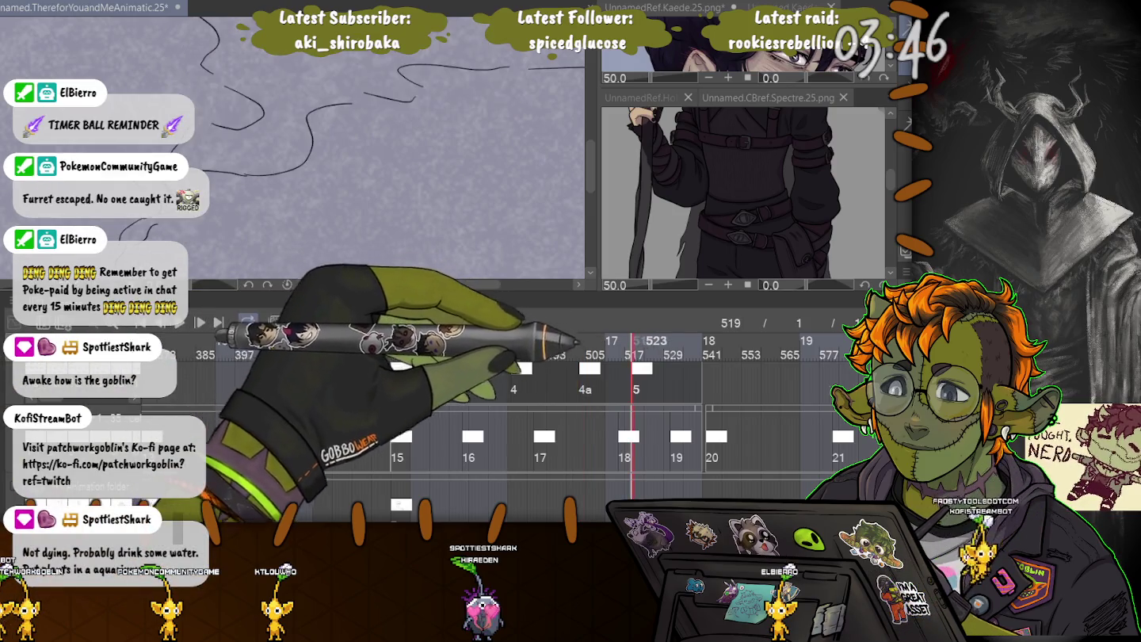
On cel 5 at frame 519, ink four joined wavy smoke-outline curves.
click(631, 349)
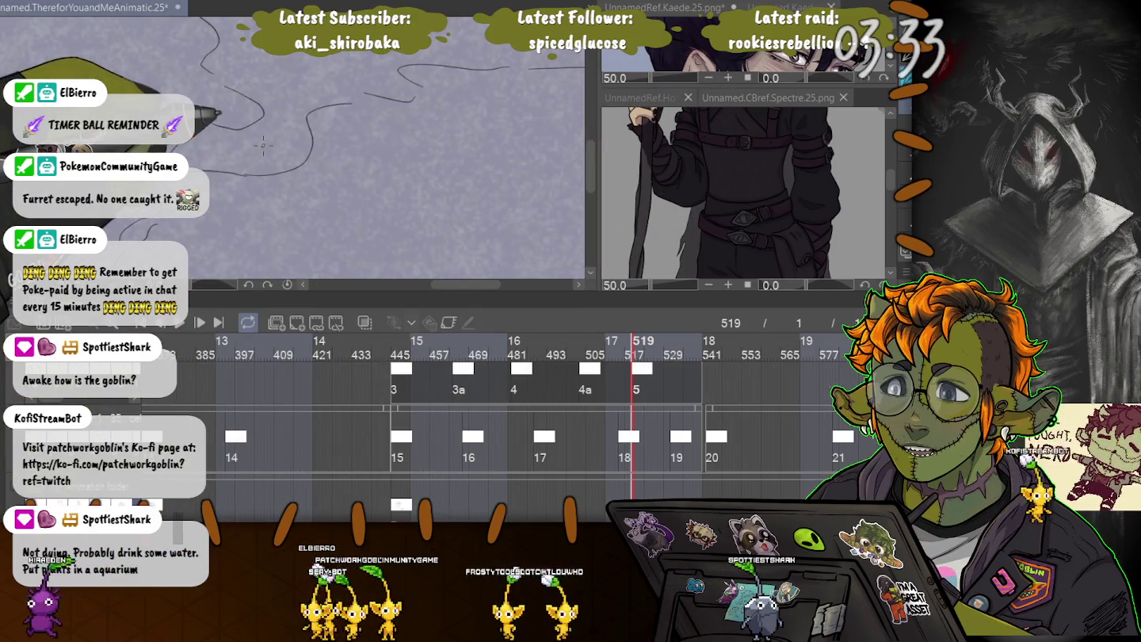
drag(539, 62, 331, 103)
mouse_move(143, 238)
mouse_down()
mouse_move(250, 100)
mouse_move(332, 104)
mouse_up()
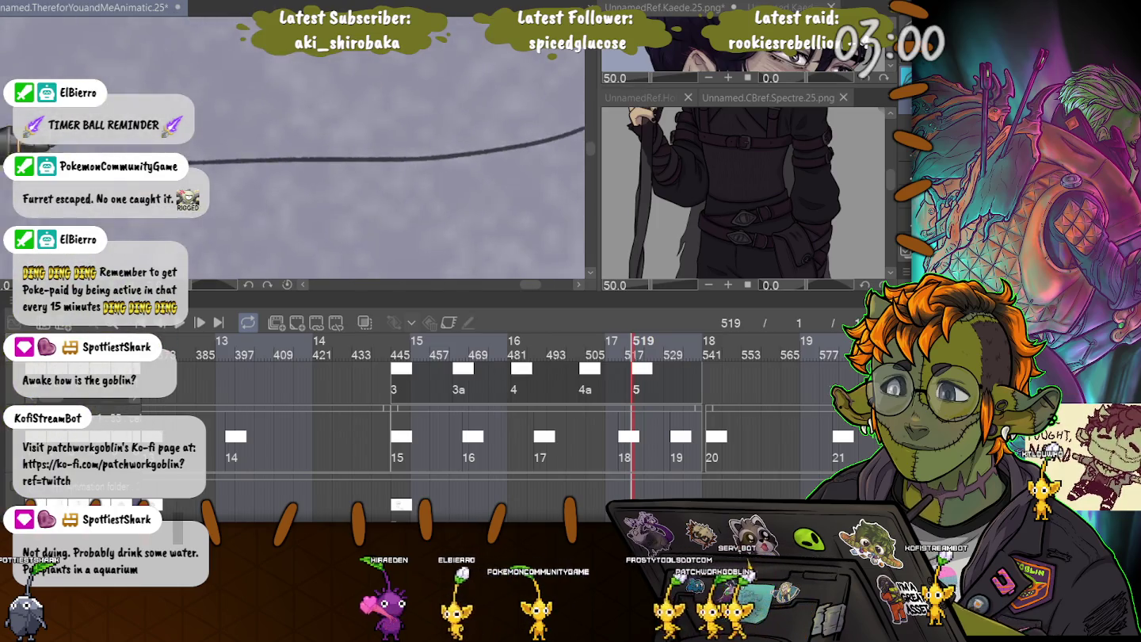
mouse_move(467, 182)
mouse_down()
mouse_move(507, 107)
mouse_move(510, 59)
mouse_up()
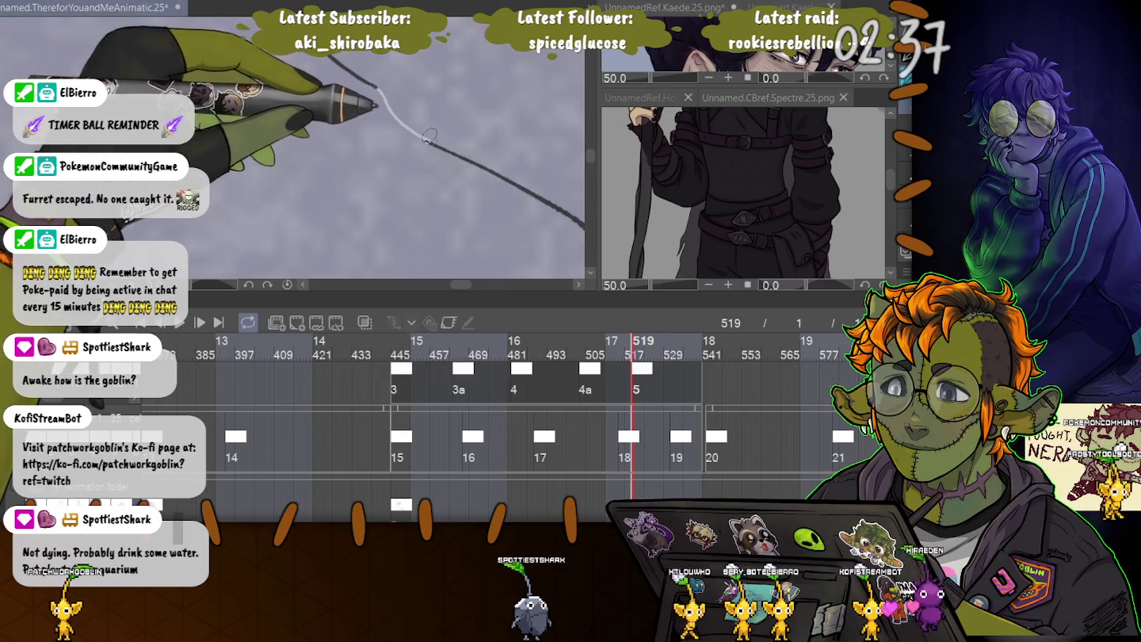
drag(428, 143, 358, 82)
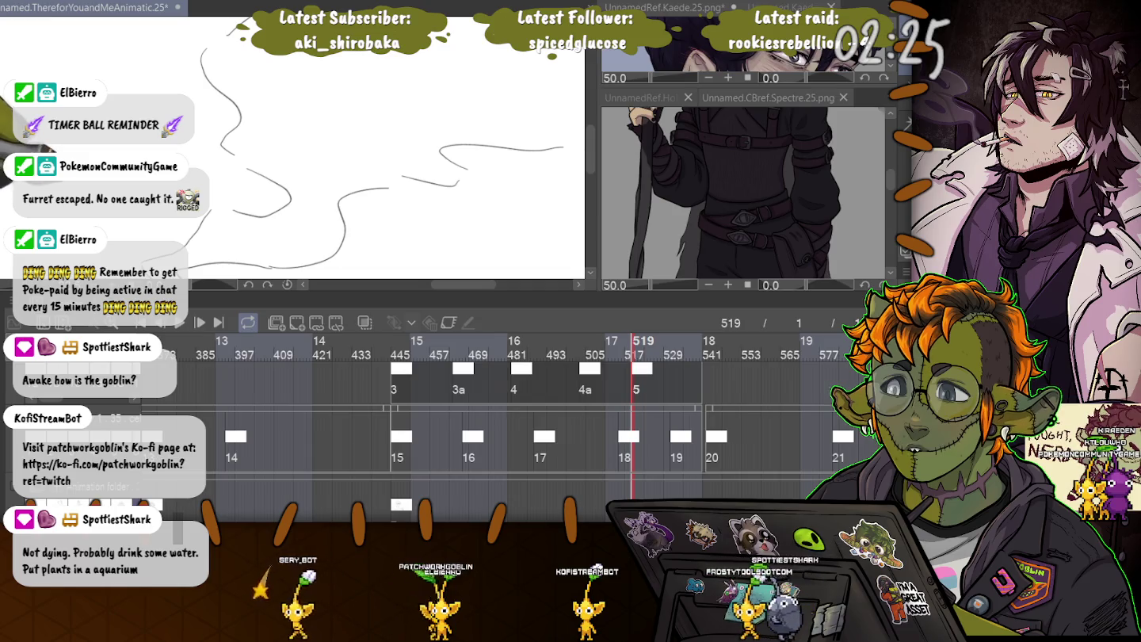
Fill frame 519's smoke shape light gray, deselect, and zoom out to check it.
key(ctrl+a)
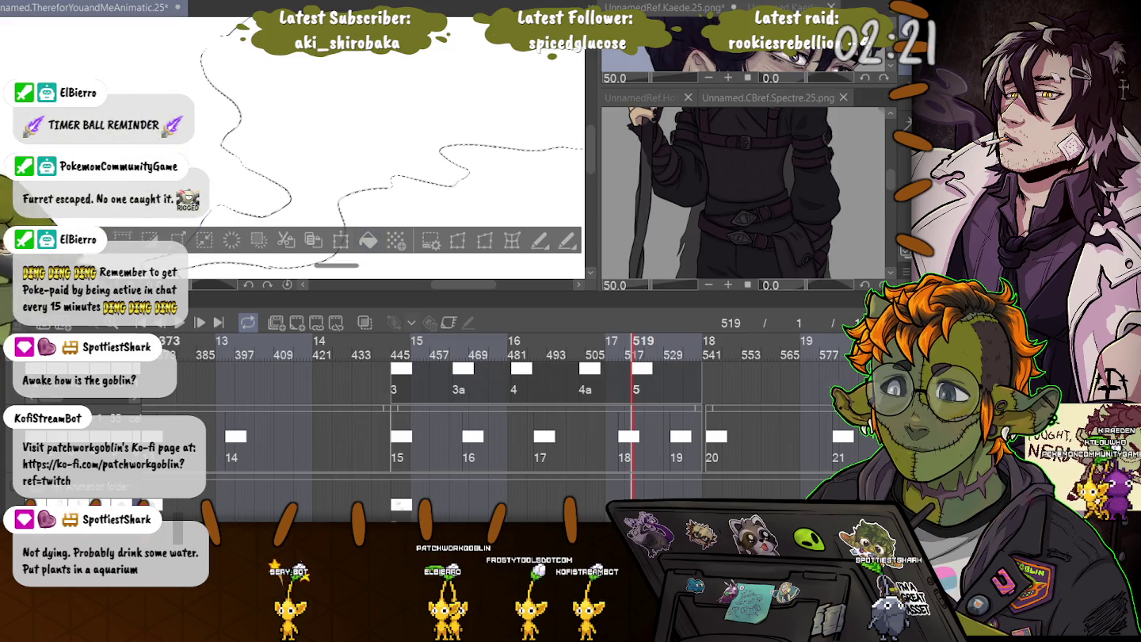
key(ctrl+d)
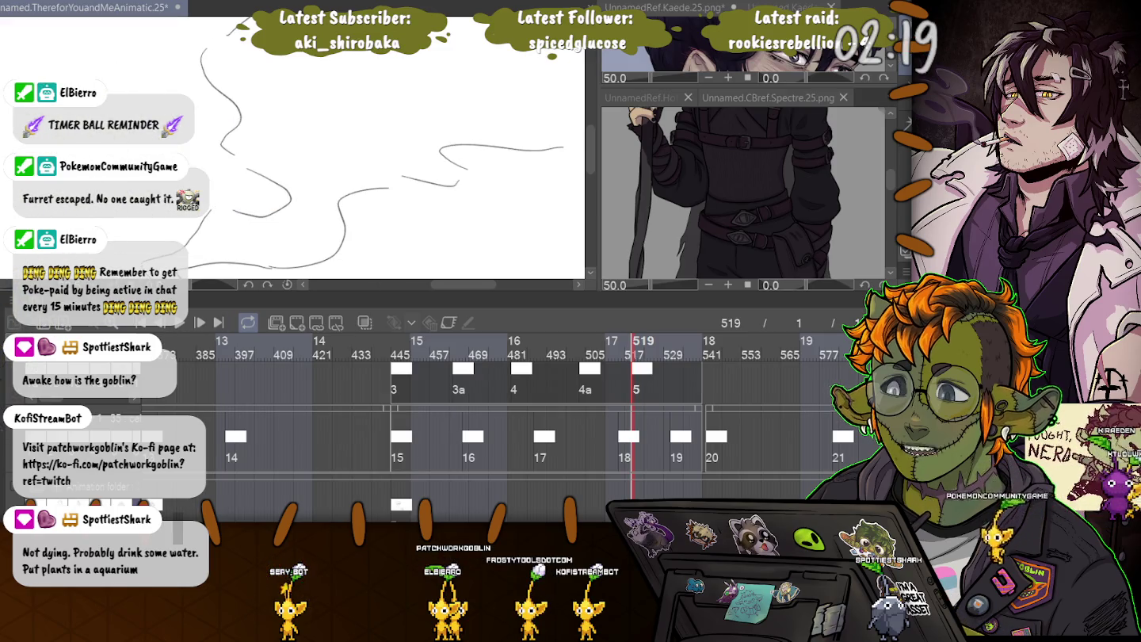
key(ctrl+z)
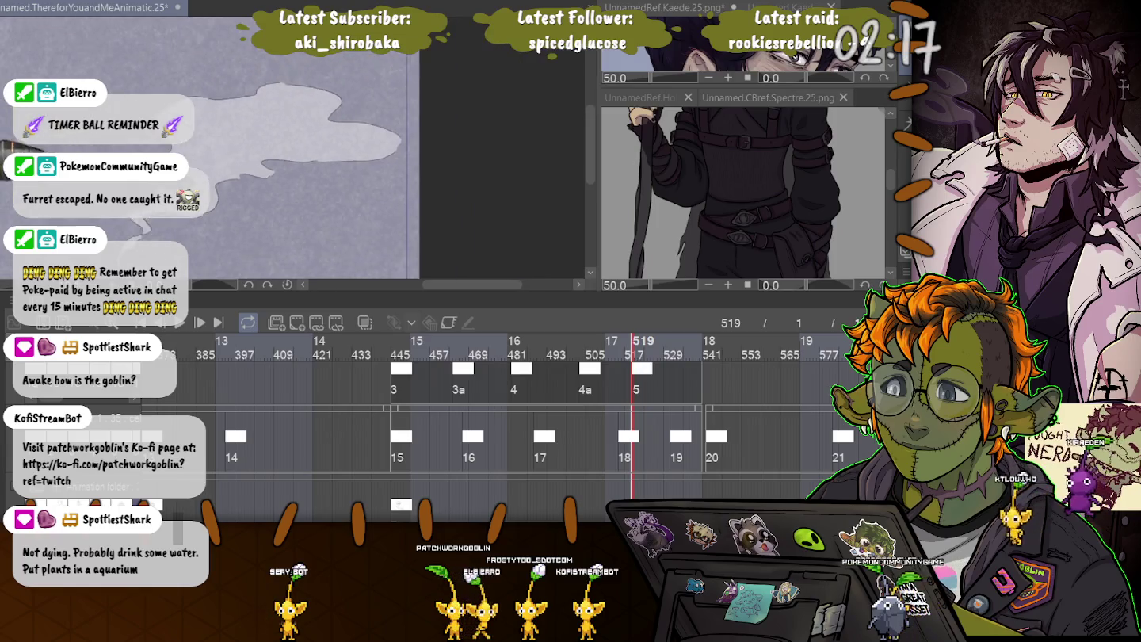
scroll(325, 150, down, 5)
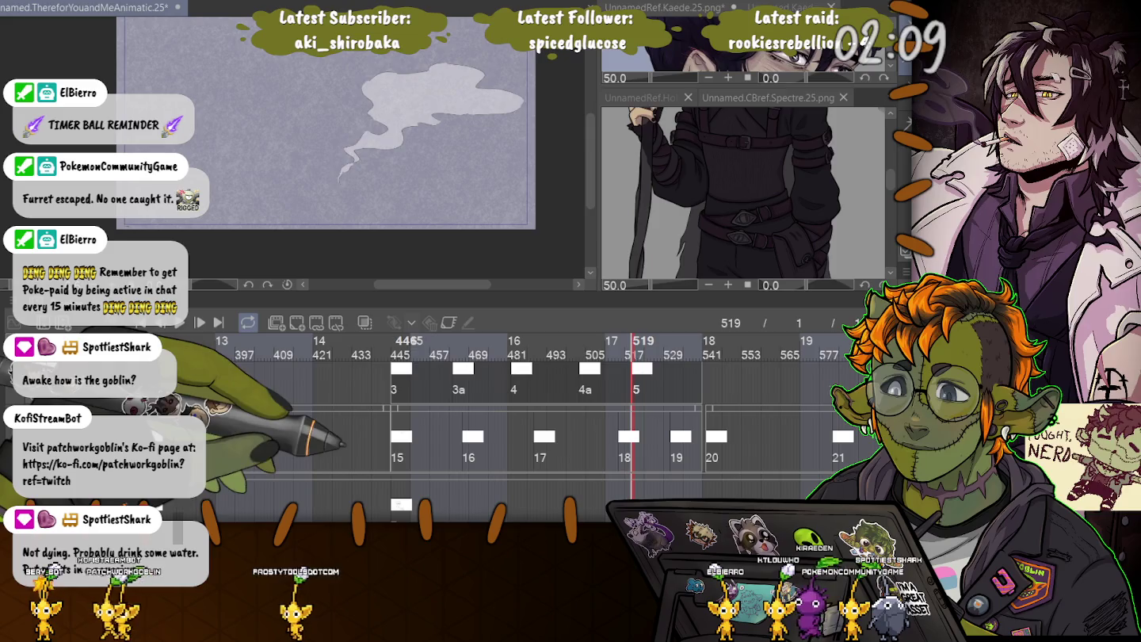
Play the animation from frame 445 to preview the rising gray smoke.
click(395, 340)
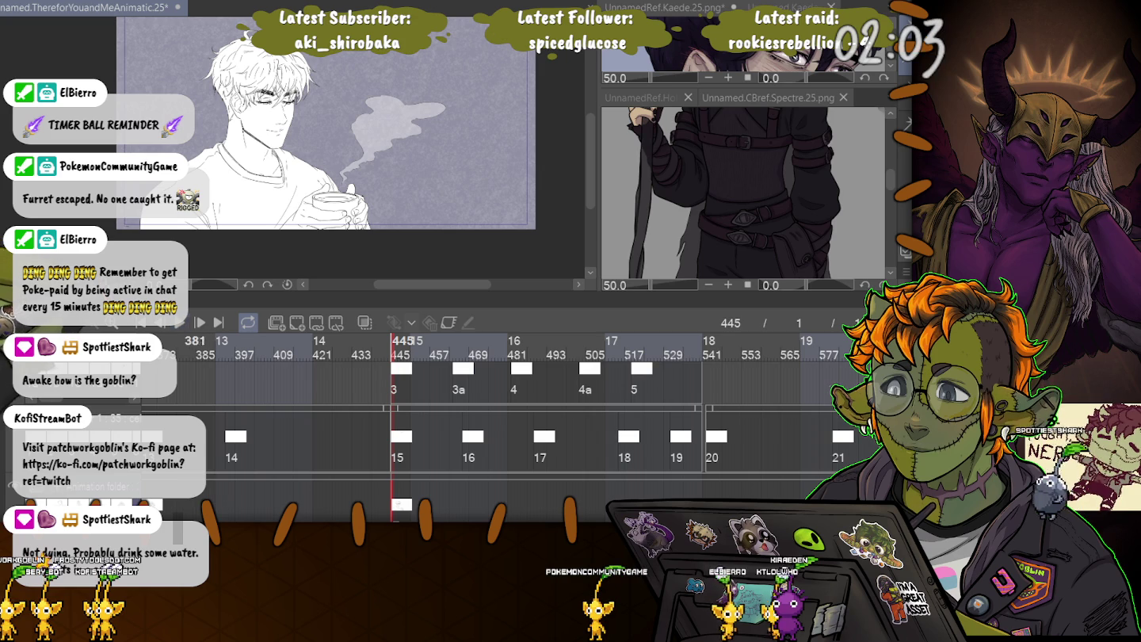
click(180, 323)
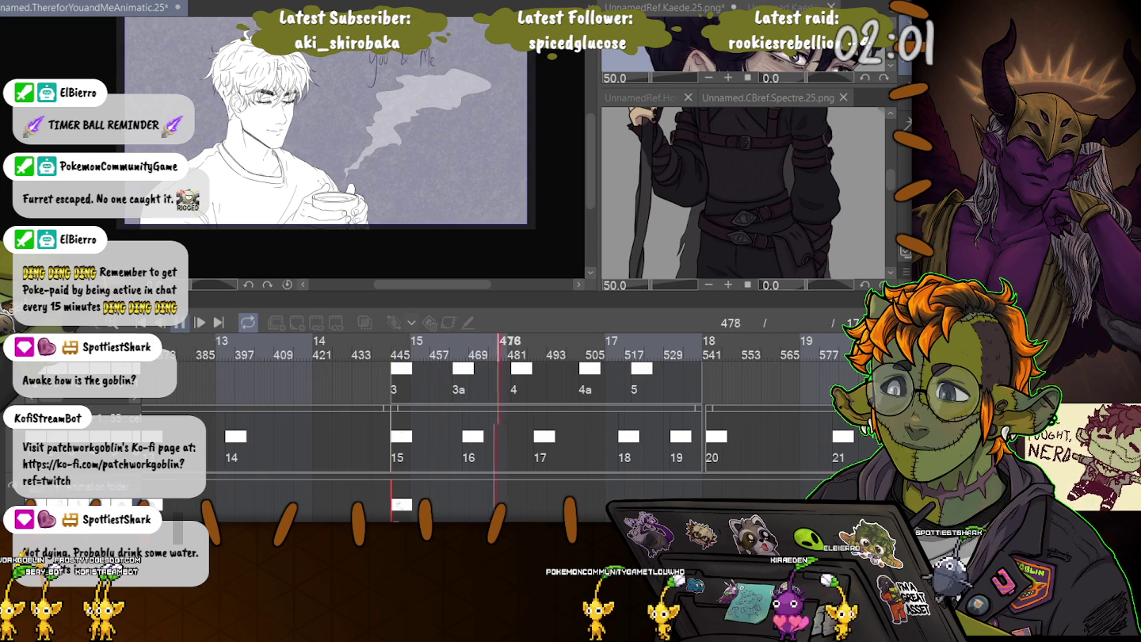
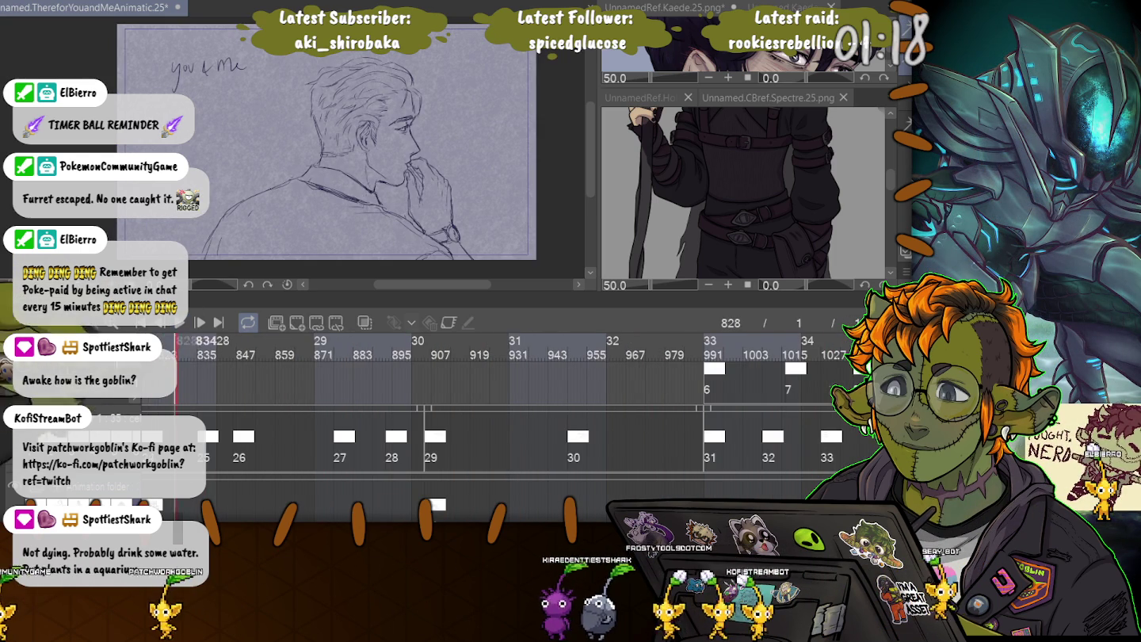
Move the playhead to frame 633's bag sketch, briefly comparing it with the previous drawing.
scroll(508, 395, left, 10)
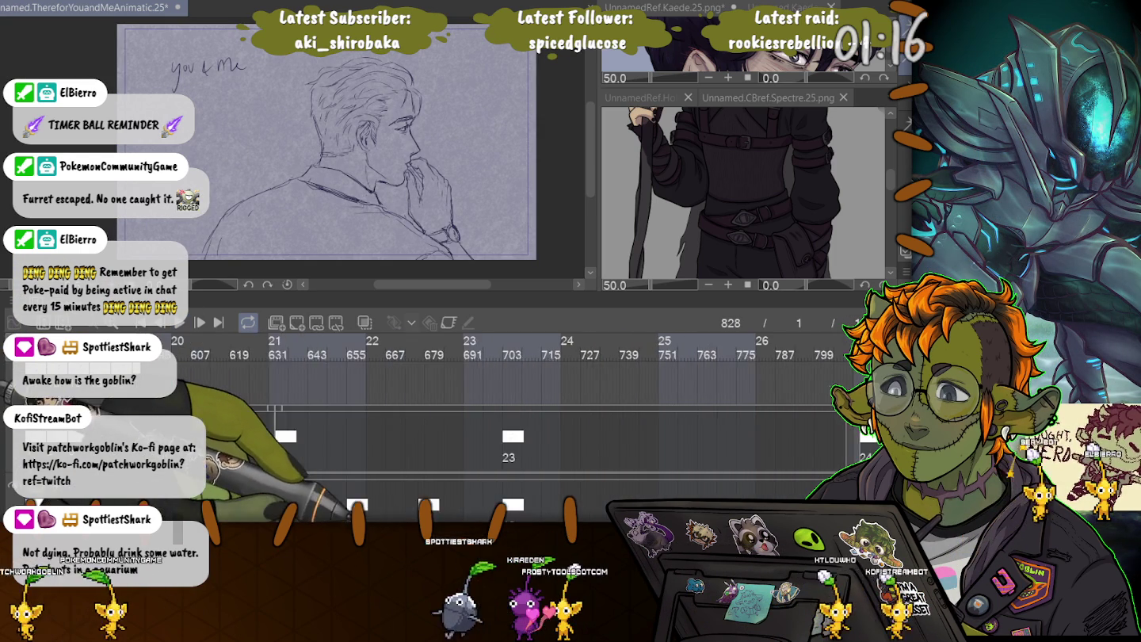
scroll(507, 397, right, 3)
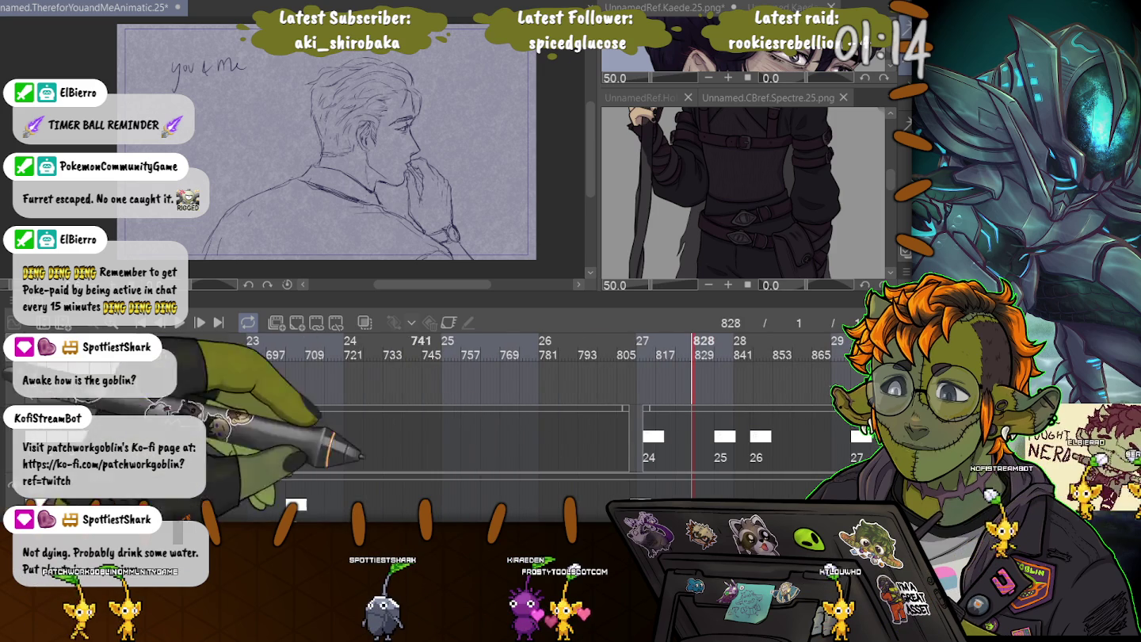
click(286, 349)
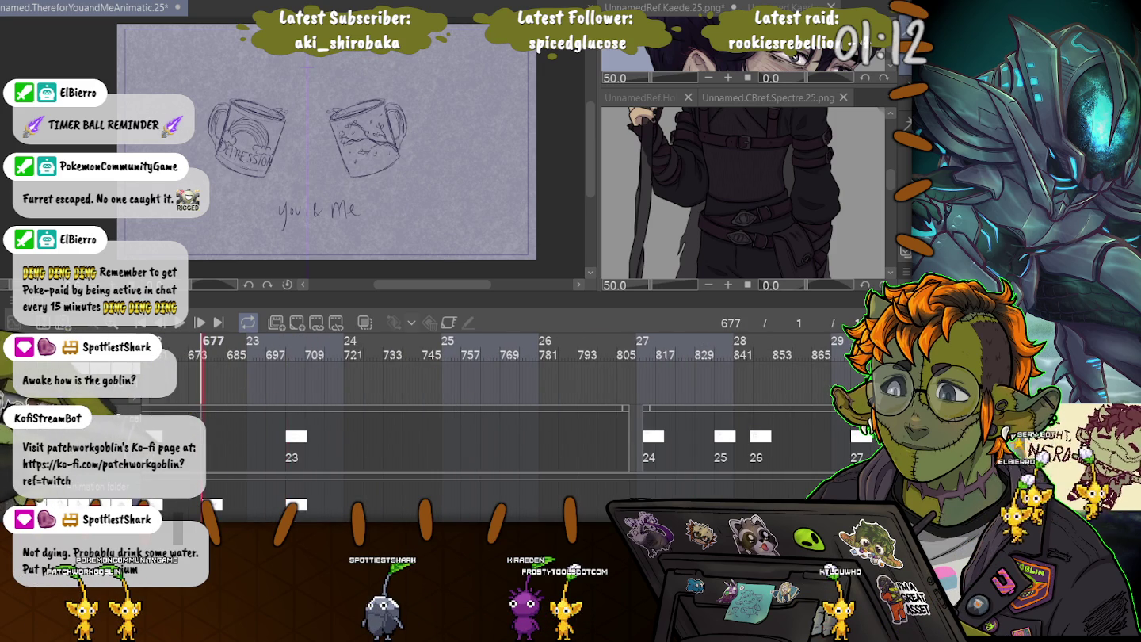
scroll(507, 412, left, 5)
scroll(508, 412, left, 1)
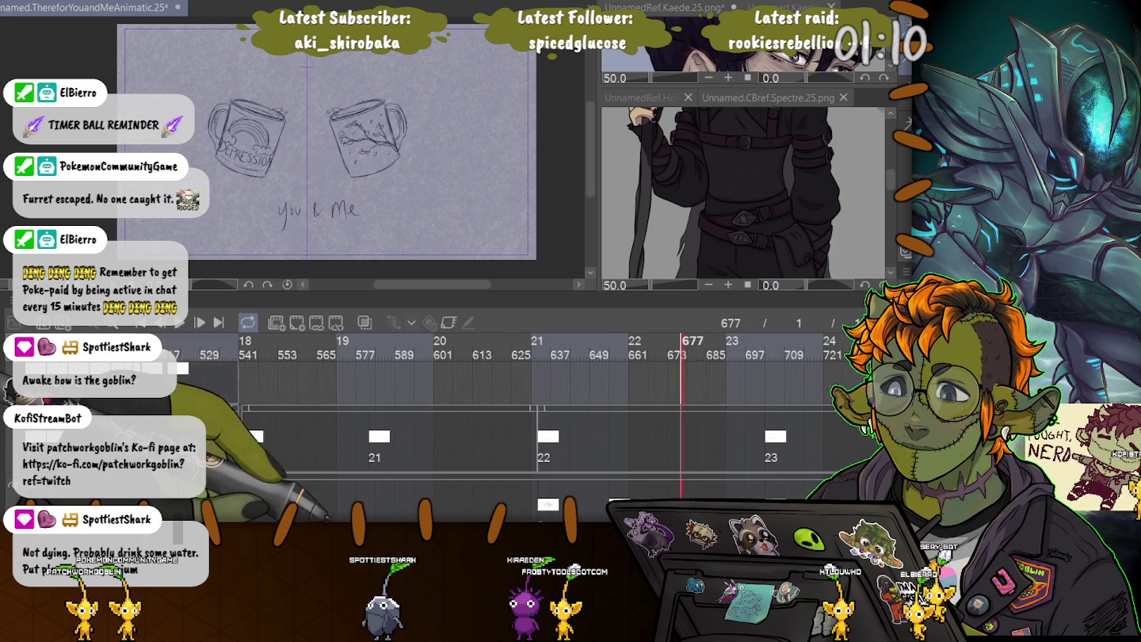
click(533, 348)
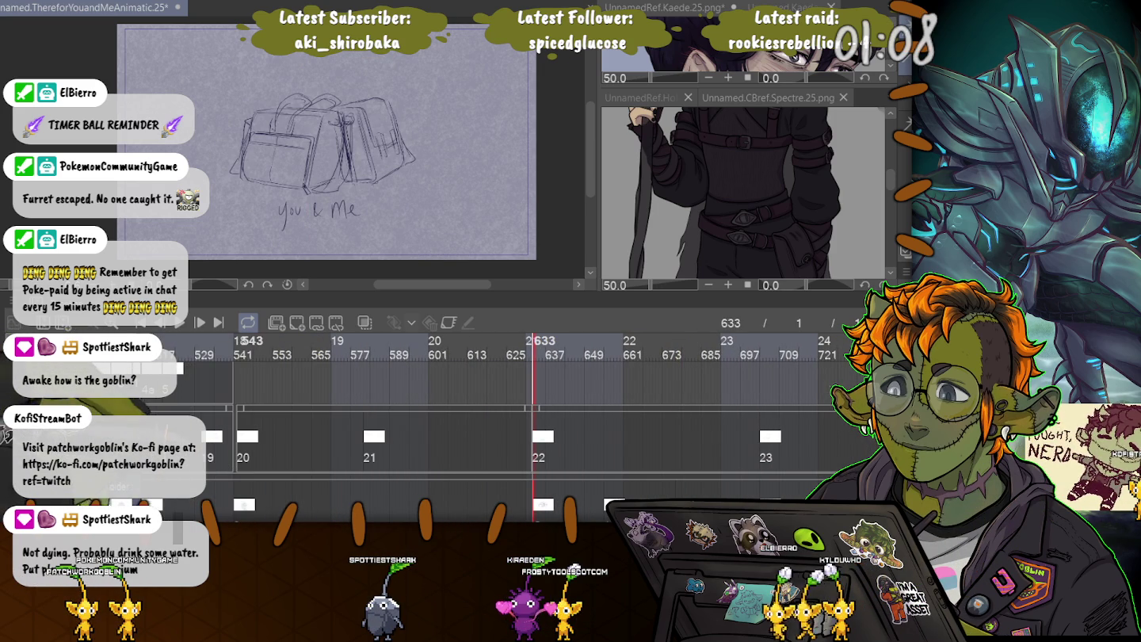
key(space)
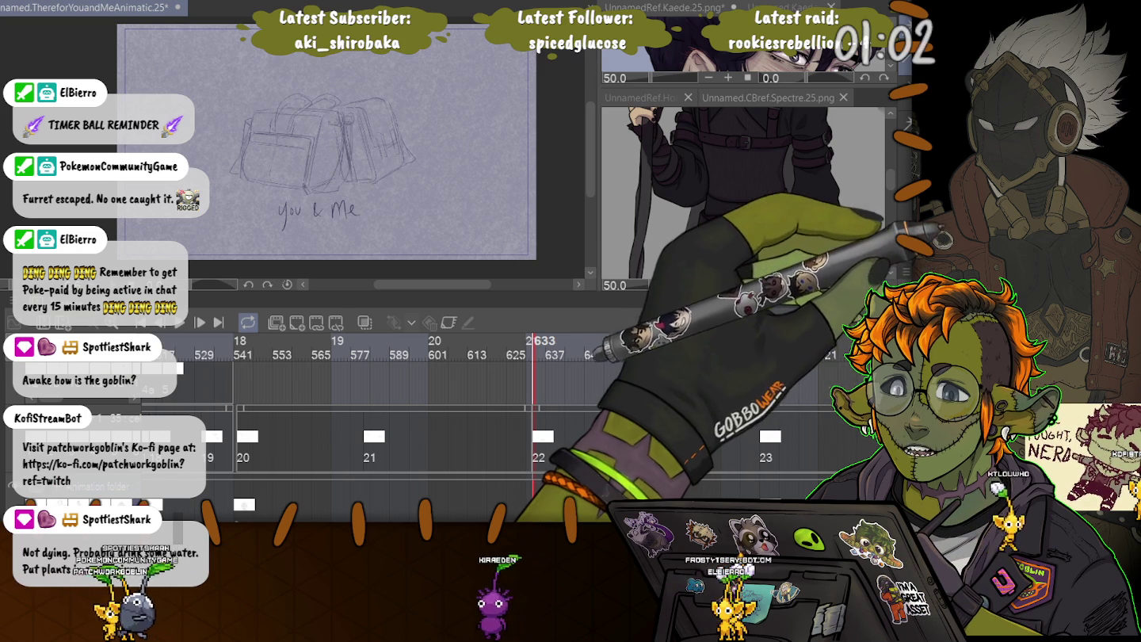
Show the UnnamedRef.Holden reference and scroll down to its bag sketch.
click(652, 97)
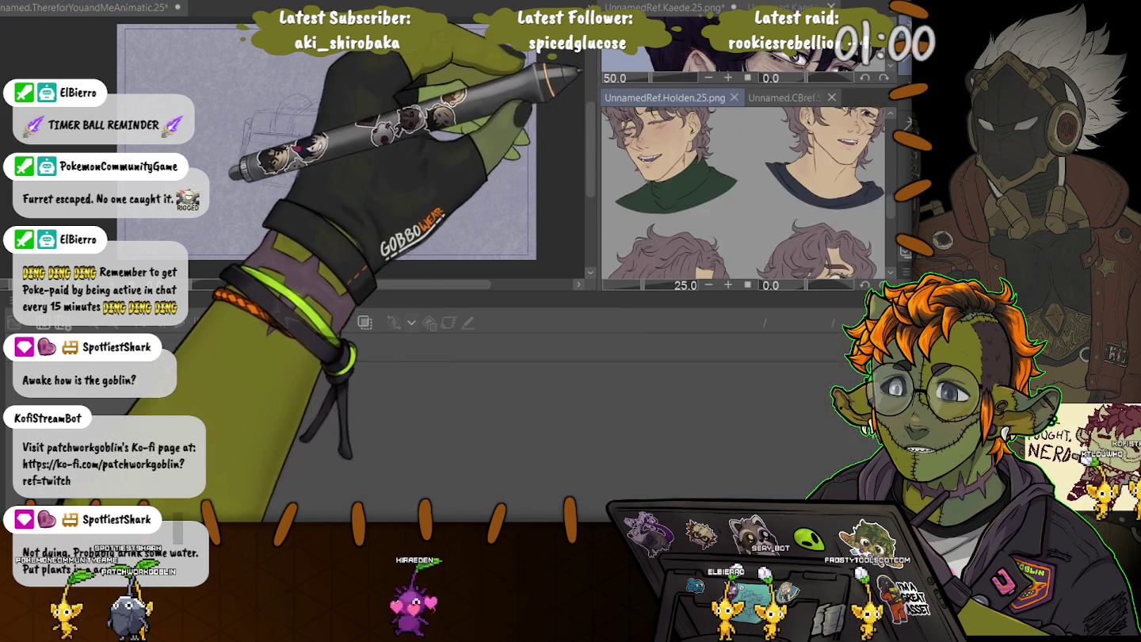
scroll(745, 194, down, 10)
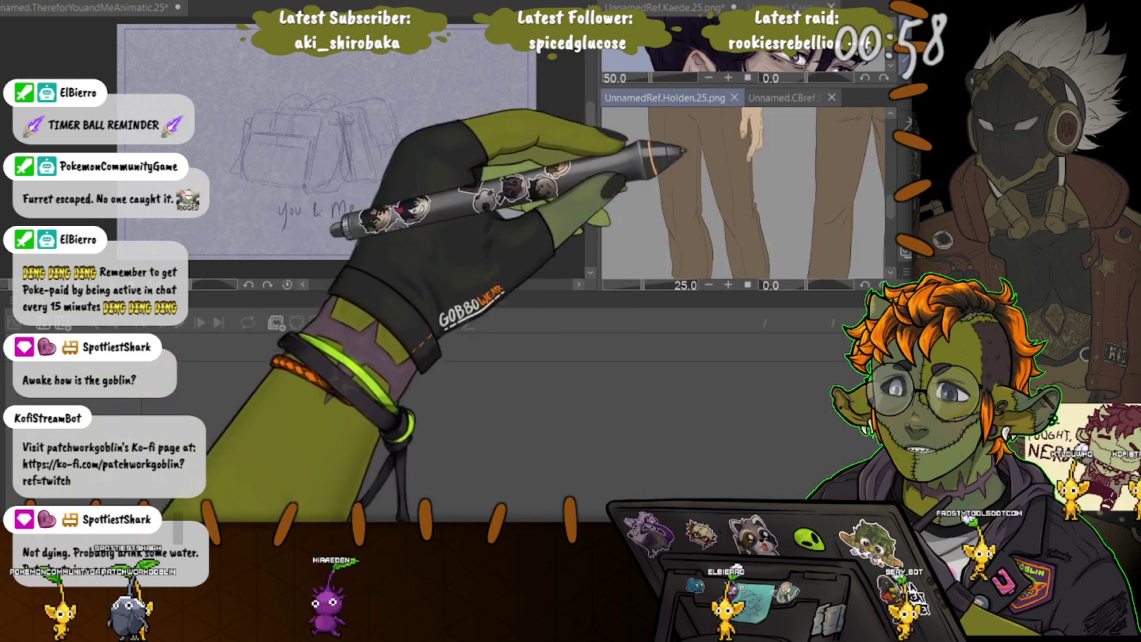
scroll(745, 195, down, 10)
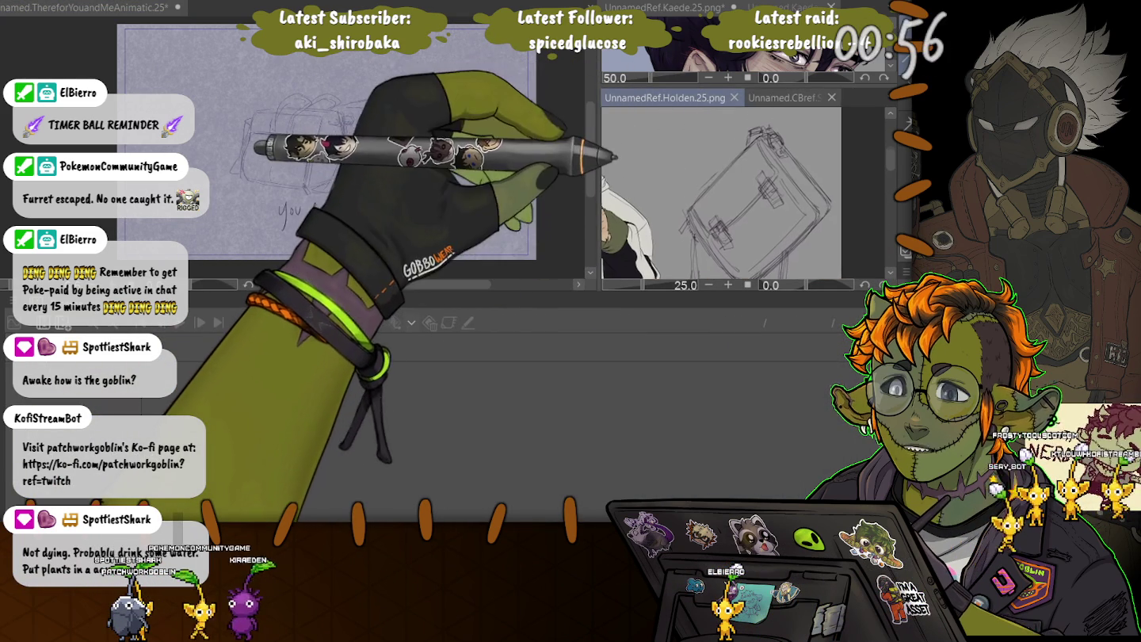
scroll(745, 194, down, 2)
Enlarge the Kaede reference panel, shrink the timeline for a taller canvas, and frame Kaede's bag.
drag(713, 88, 713, 139)
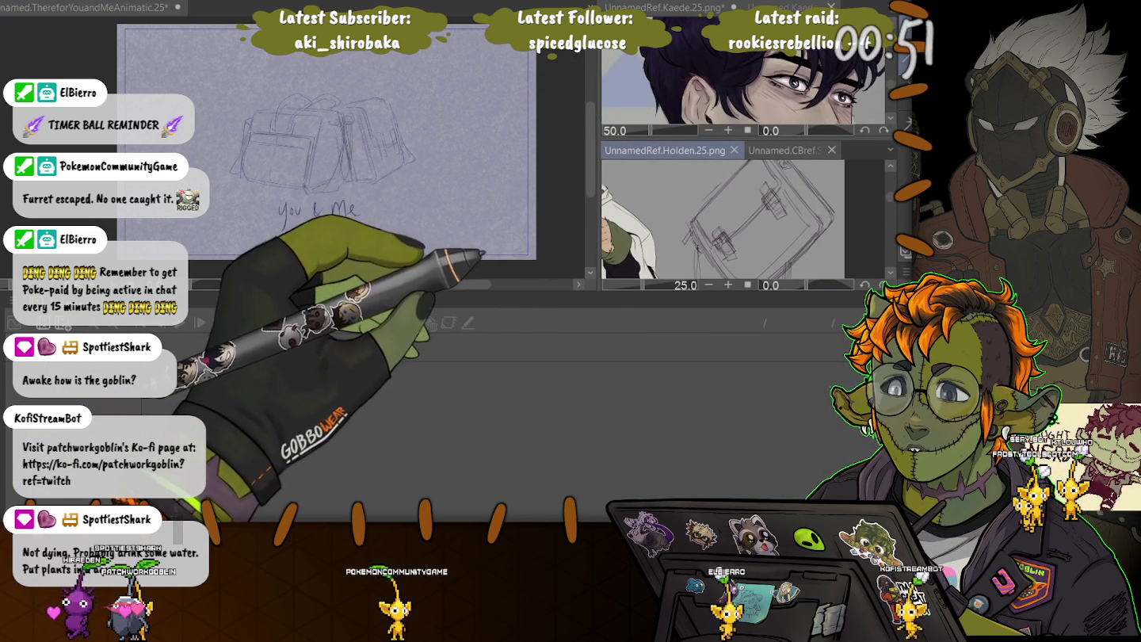
drag(476, 298, 474, 473)
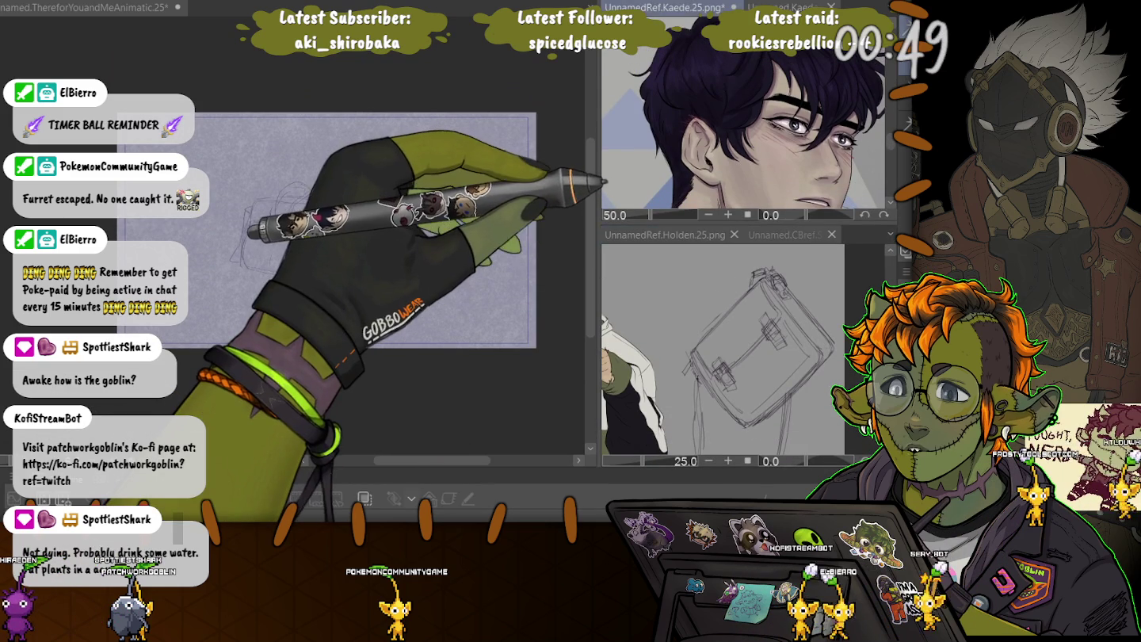
scroll(716, 78, down, 3)
scroll(745, 127, down, 1)
drag(713, 95, 759, 175)
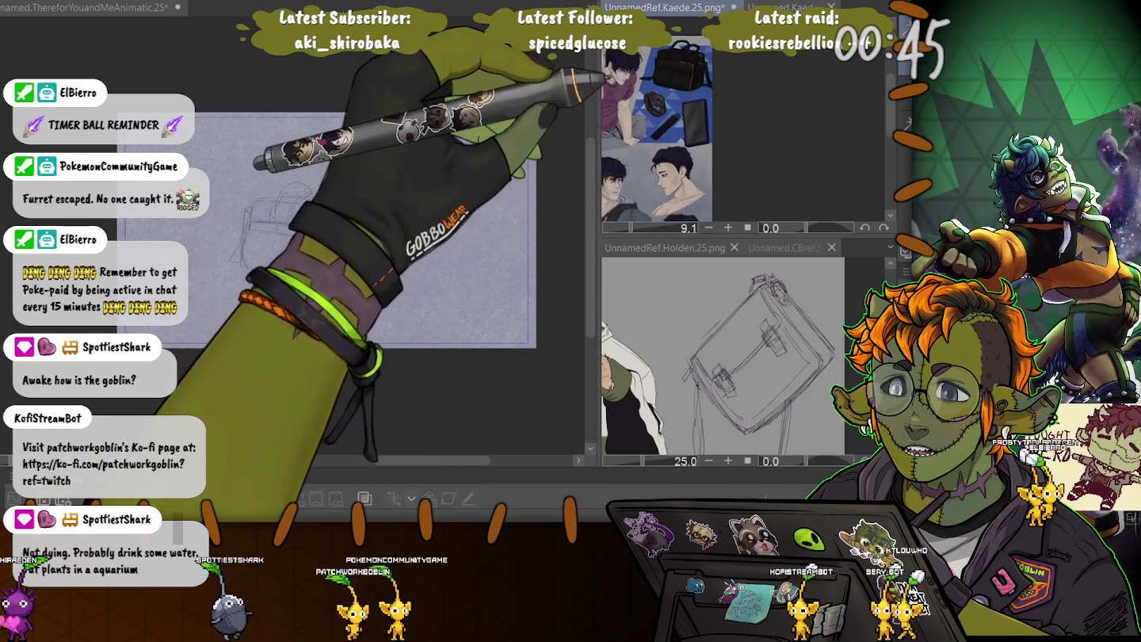
scroll(743, 135, up, 4)
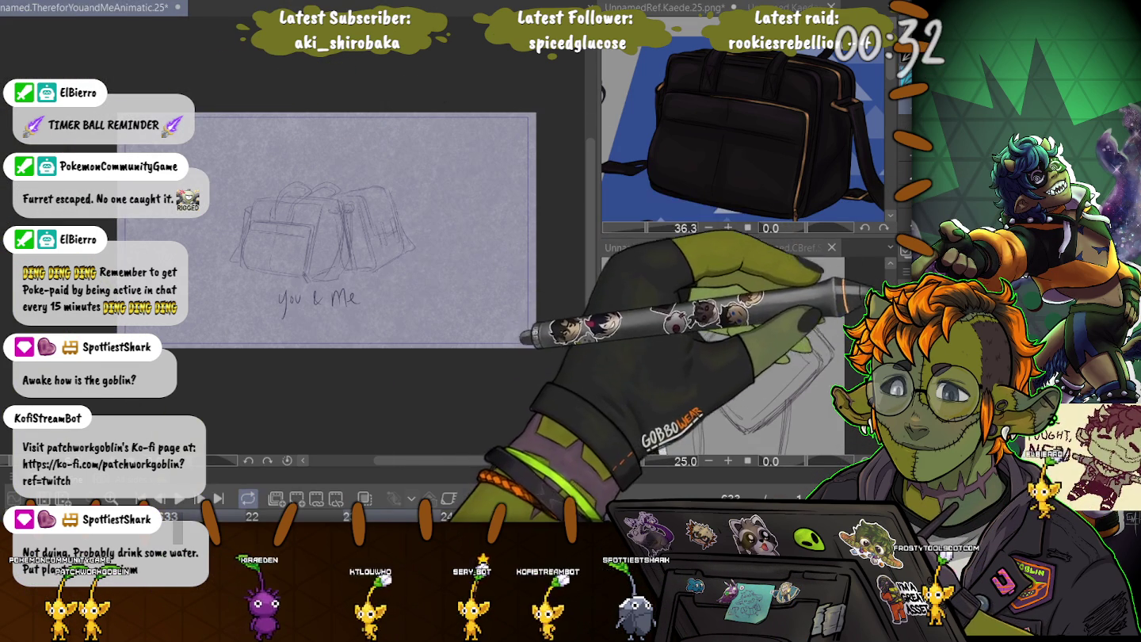
scroll(239, 210, up, 1)
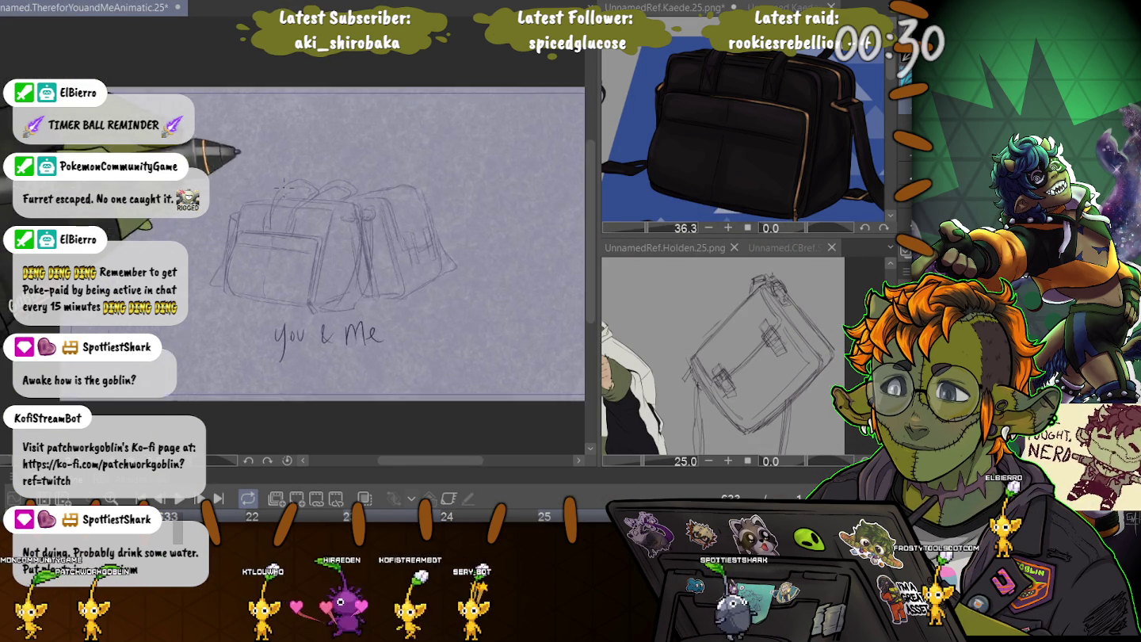
scroll(239, 210, up, 2)
scroll(240, 211, up, 2)
scroll(239, 211, up, 1)
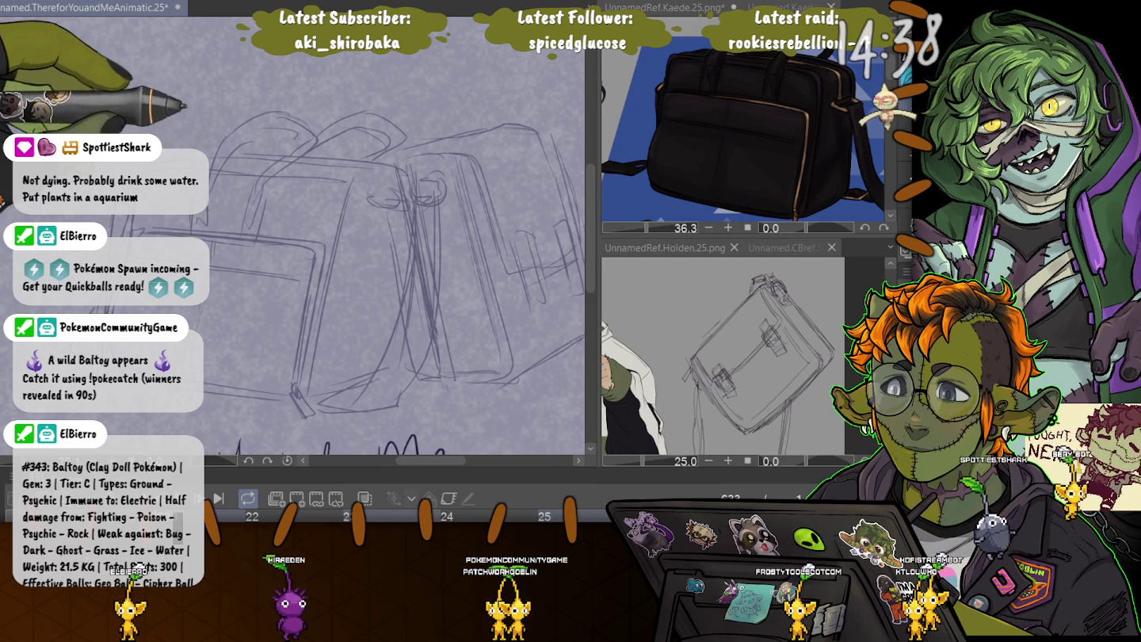
Bring the UnnamedRef.Kaede reference sheet into the main canvas with Ctrl+Tab.
key(ctrl+Tab)
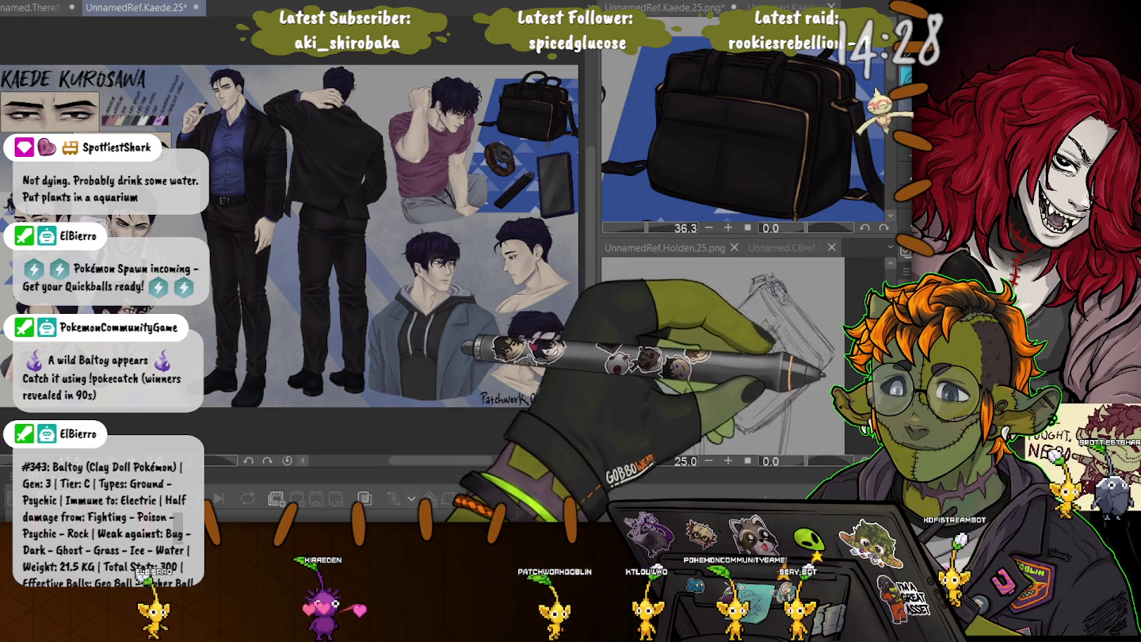
Zoom onto the black bag in the Kaede reference and lasso-select it.
scroll(515, 63, up, 3)
scroll(515, 64, up, 1)
scroll(514, 63, up, 1)
drag(515, 57, 301, 72)
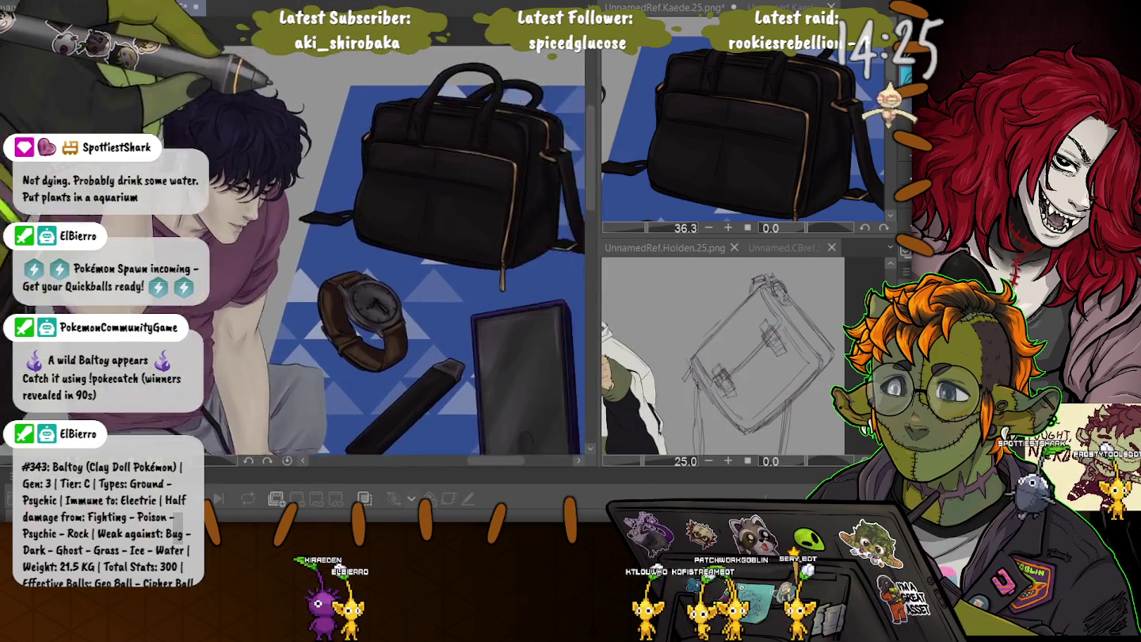
scroll(301, 72, up, 2)
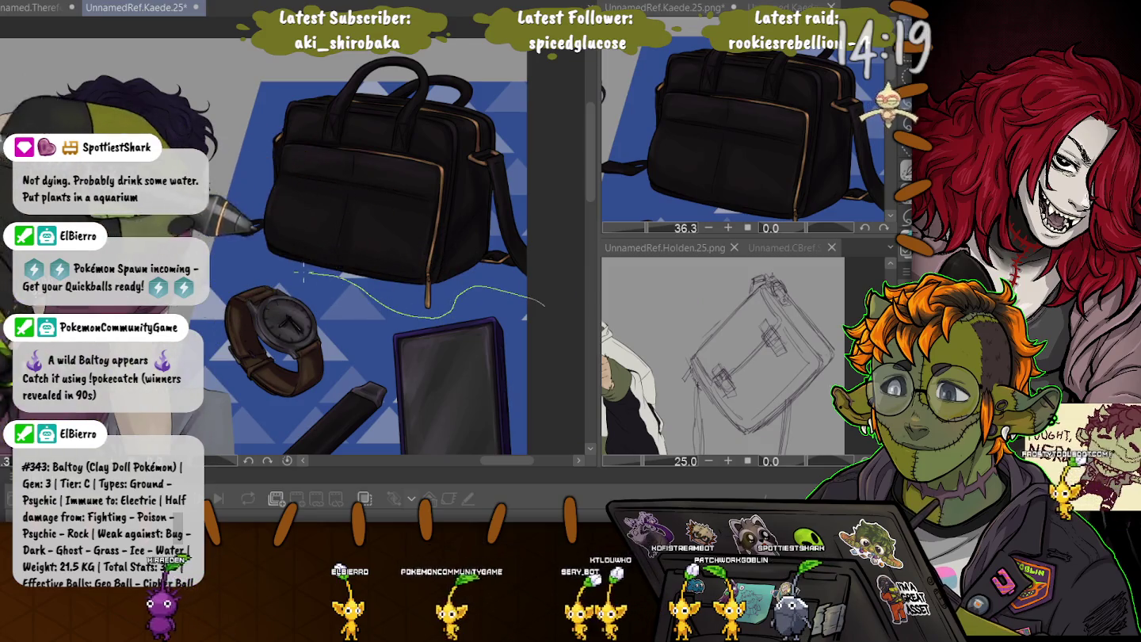
mouse_move(546, 338)
mouse_down()
mouse_move(574, 142)
mouse_move(203, 146)
mouse_up()
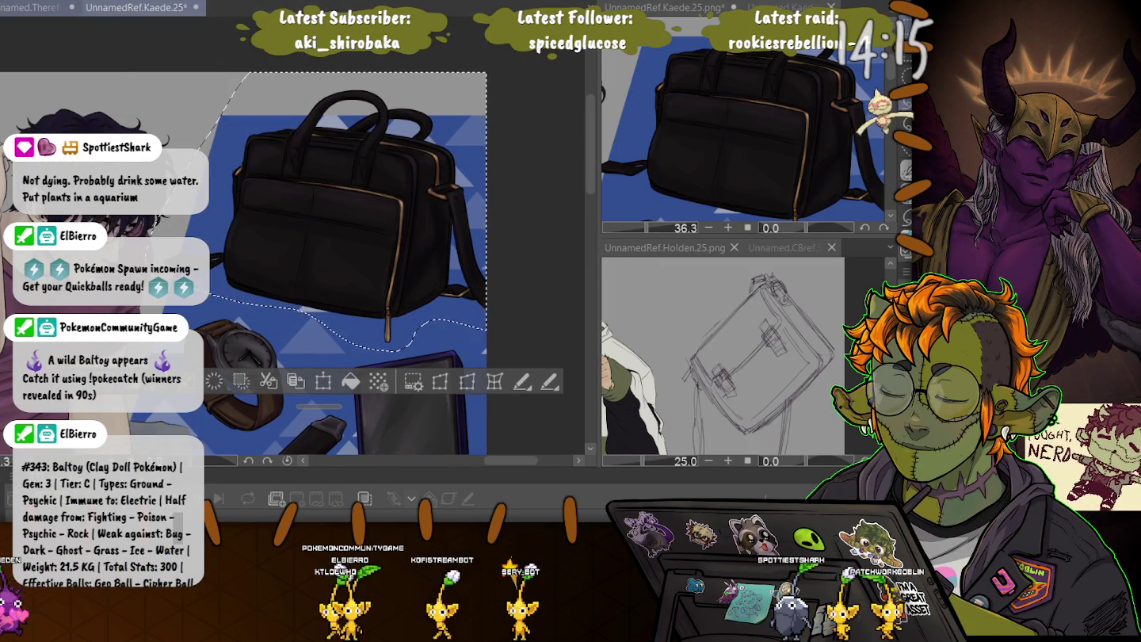
Back in the animatic, enlarge and position the pasted bag over the rough sketch, then commit.
key(ctrl+Tab)
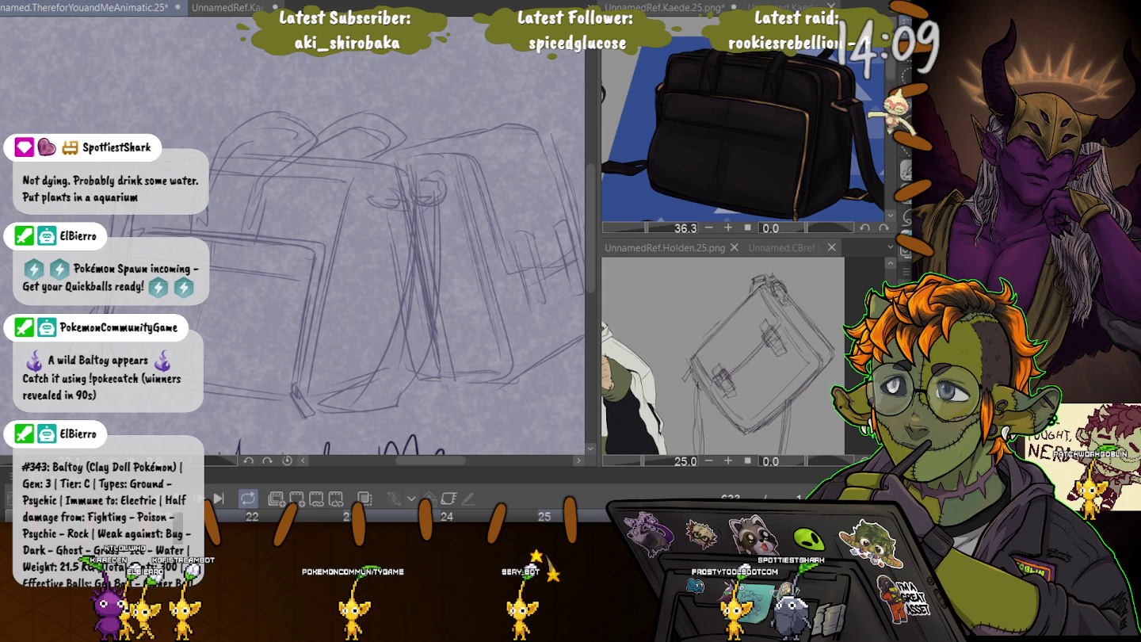
key(ctrl+minus)
key(ctrl+minus)
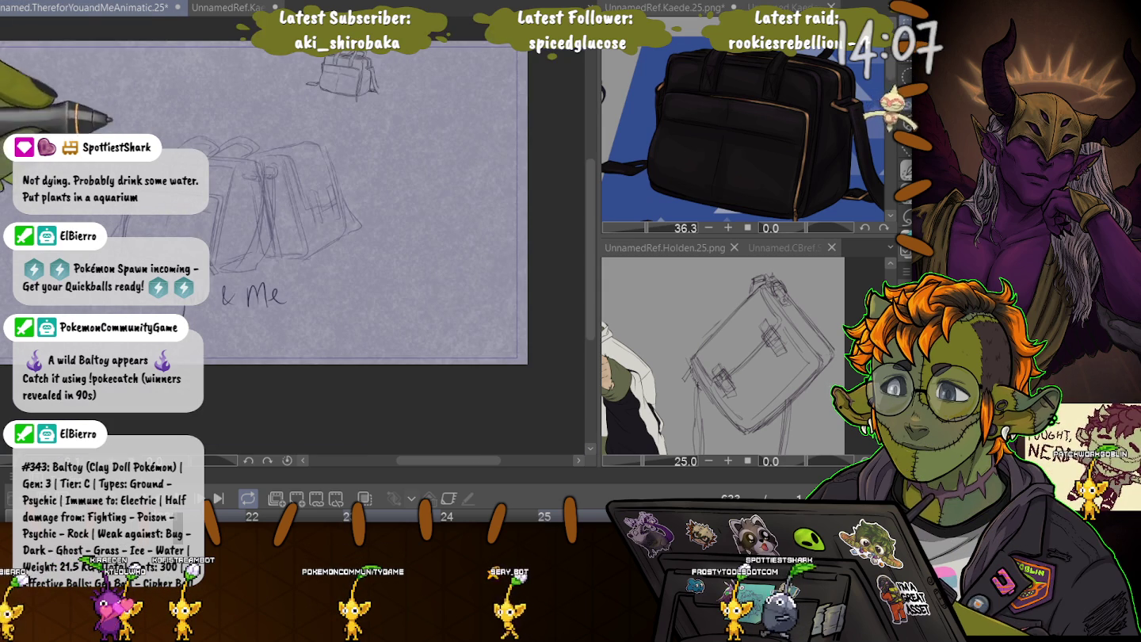
key(ctrl+t)
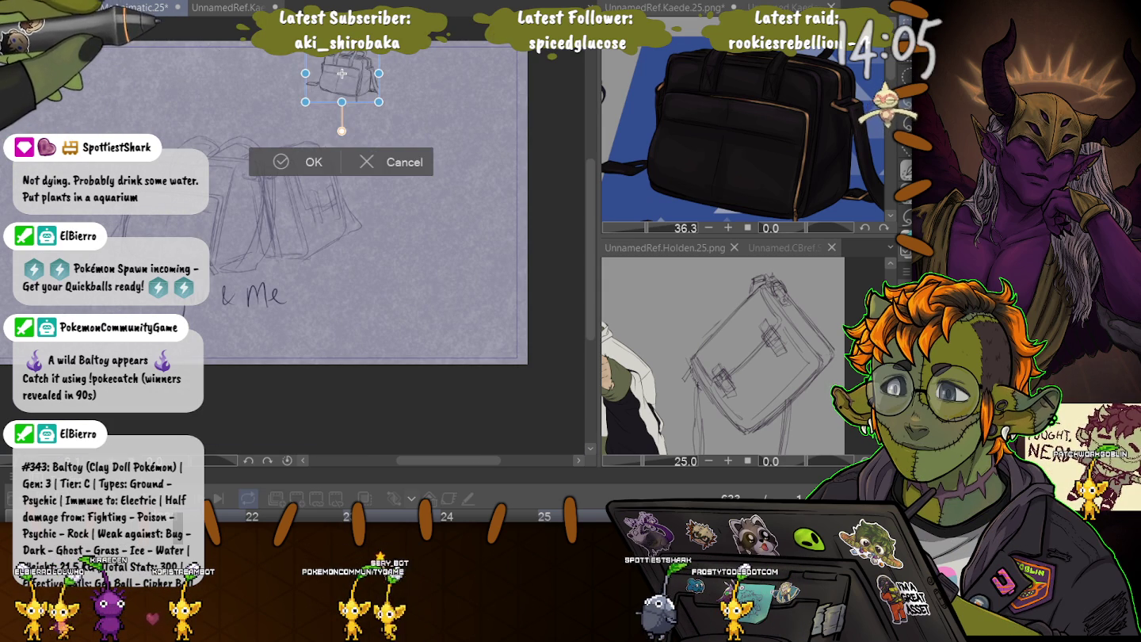
drag(378, 102, 420, 253)
drag(305, 175, 182, 207)
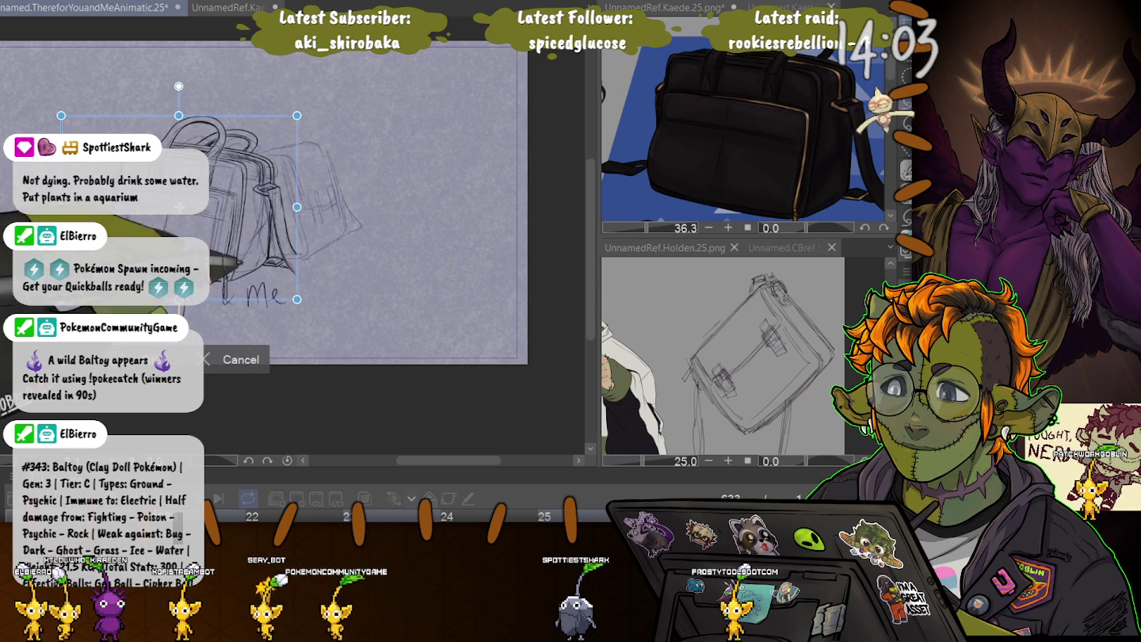
drag(296, 299, 279, 286)
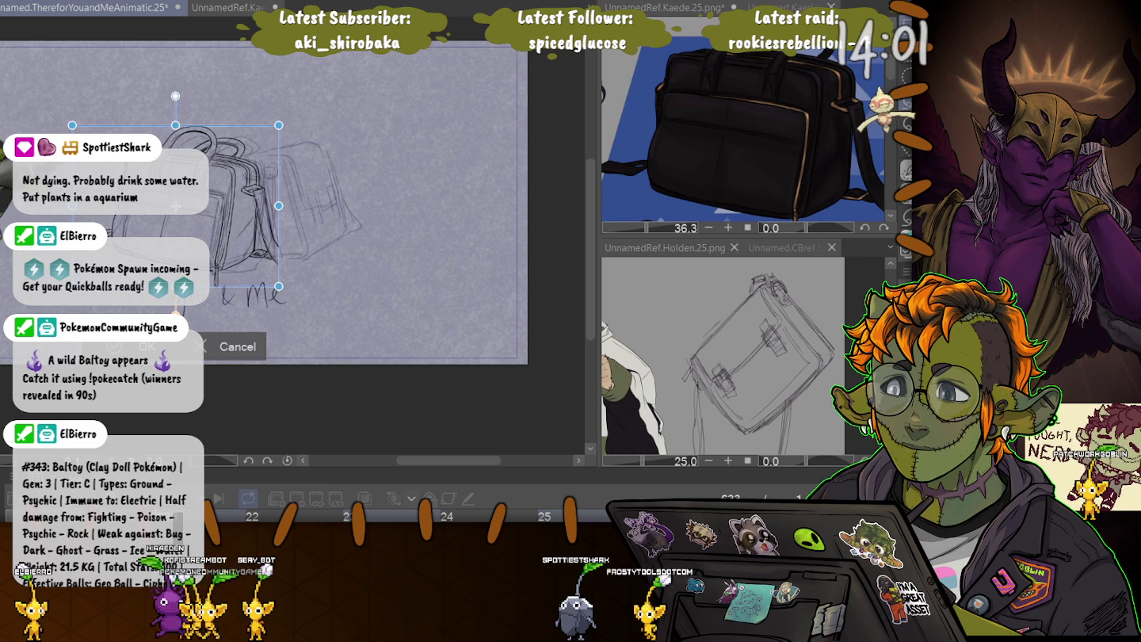
mouse_move(181, 210)
mouse_down()
mouse_move(171, 207)
mouse_move(181, 206)
mouse_up()
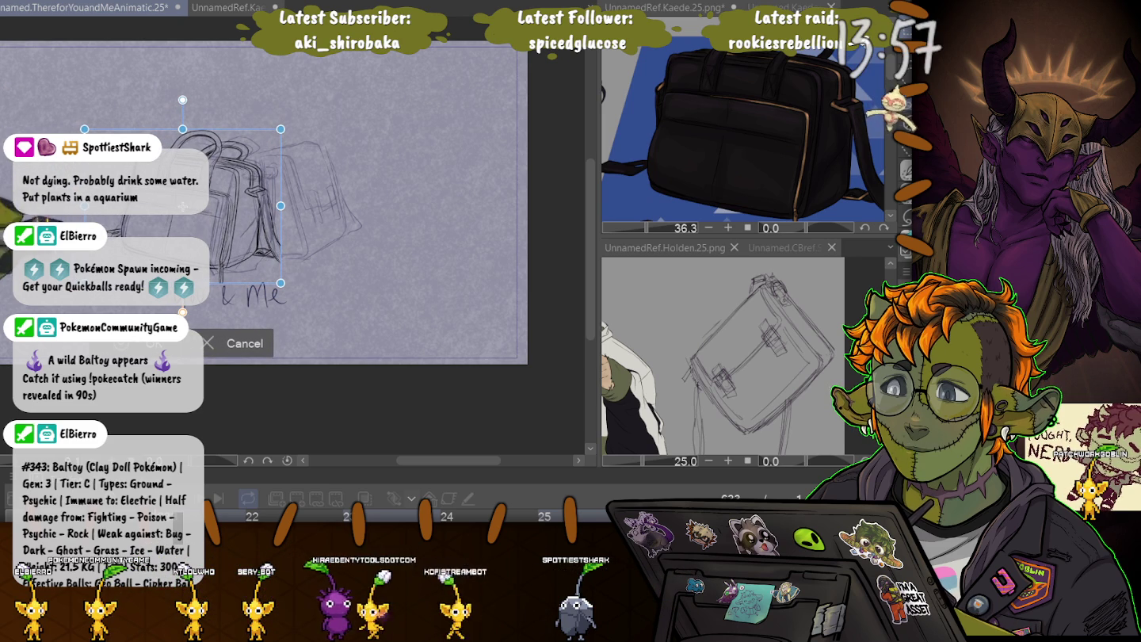
key(Return)
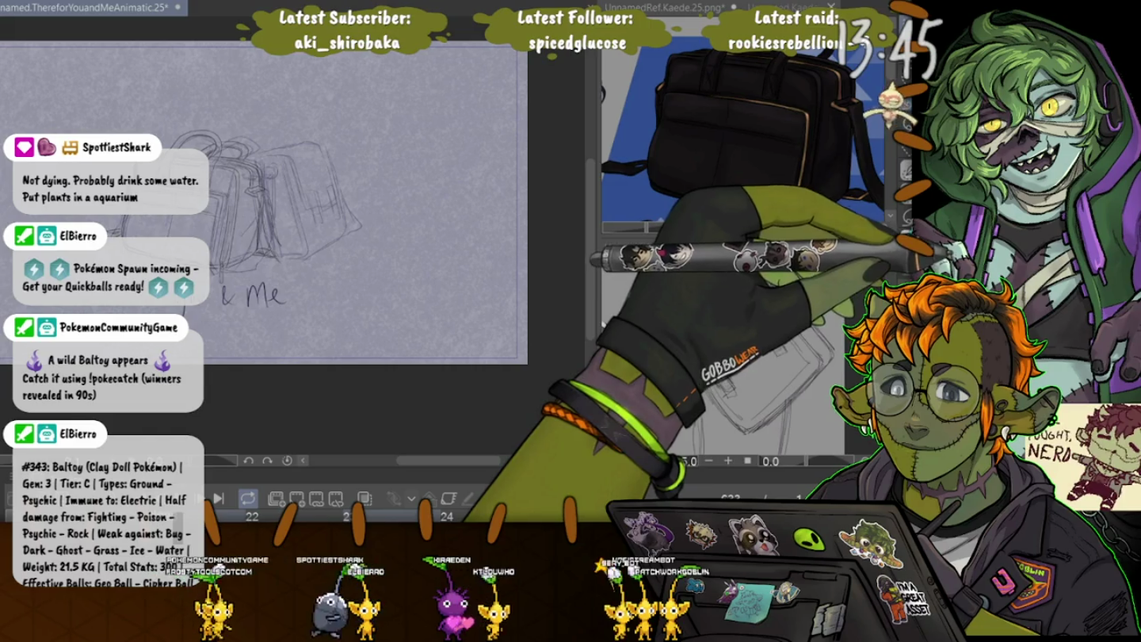
Delete the larger duplicate bag sketch and zoom in on the bag.
key(Delete)
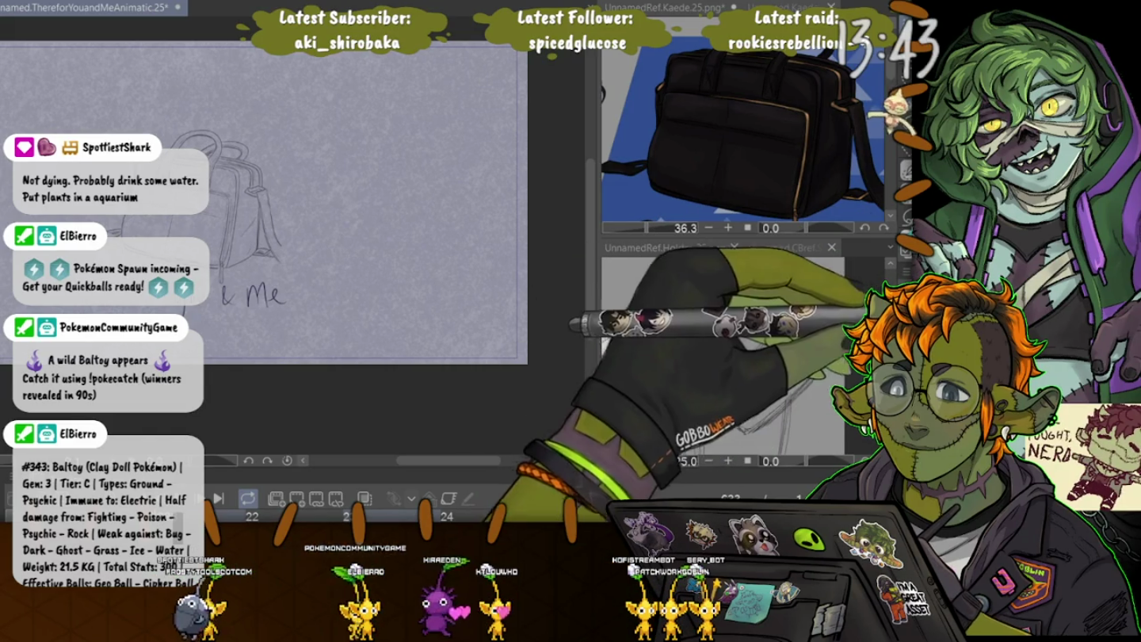
scroll(154, 208, up, 1)
scroll(271, 176, up, 1)
scroll(270, 175, up, 2)
scroll(271, 176, up, 2)
scroll(271, 176, up, 3)
scroll(271, 176, up, 3)
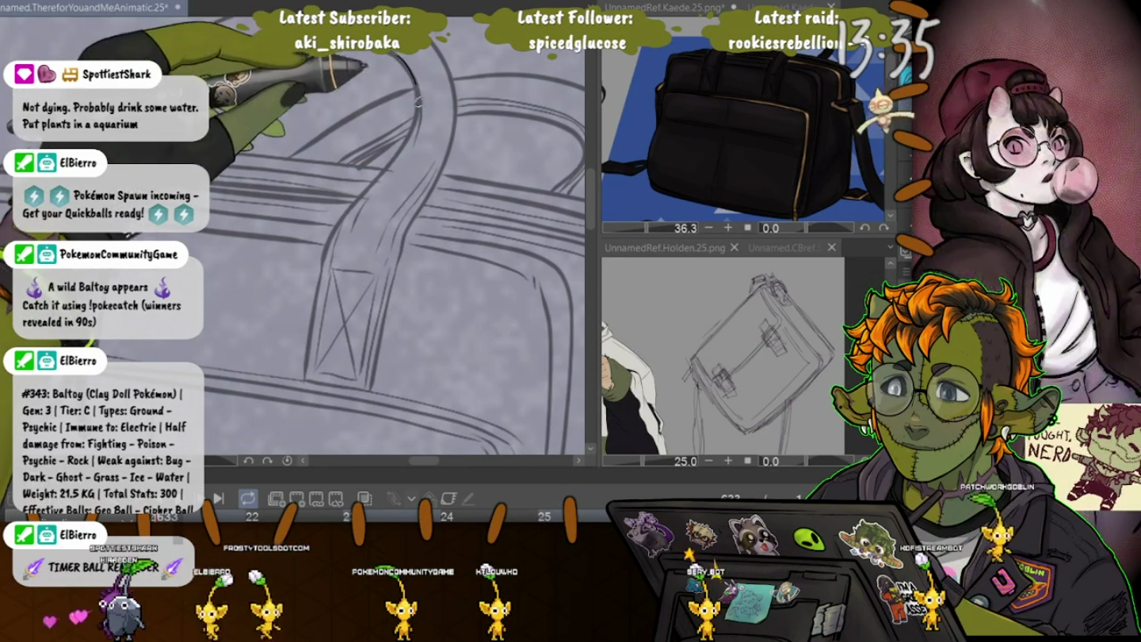
Ink the bag's curved handle, right edge and X-marked strap tabs with the pen.
drag(399, 55, 325, 252)
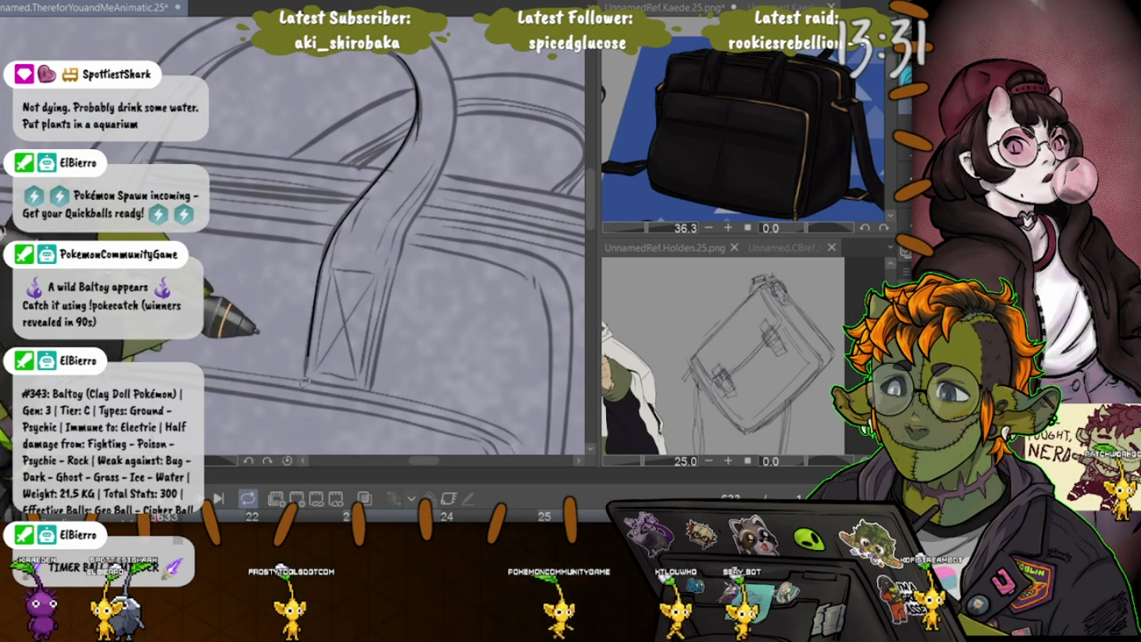
drag(369, 392, 389, 270)
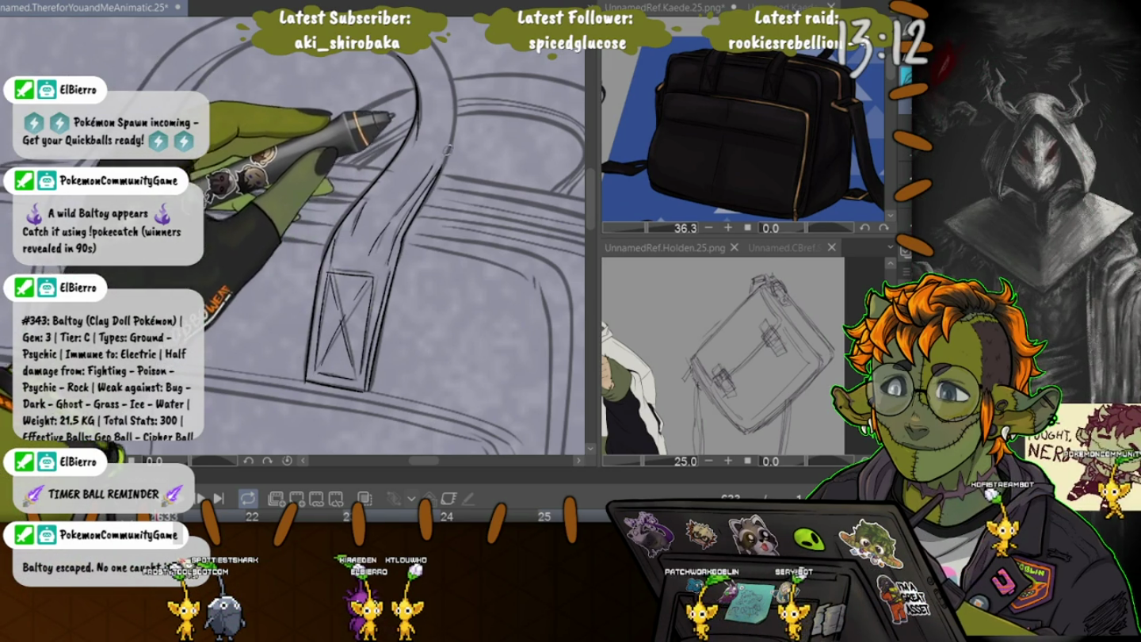
mouse_move(425, 194)
mouse_down()
mouse_move(417, 170)
mouse_move(280, 136)
mouse_up()
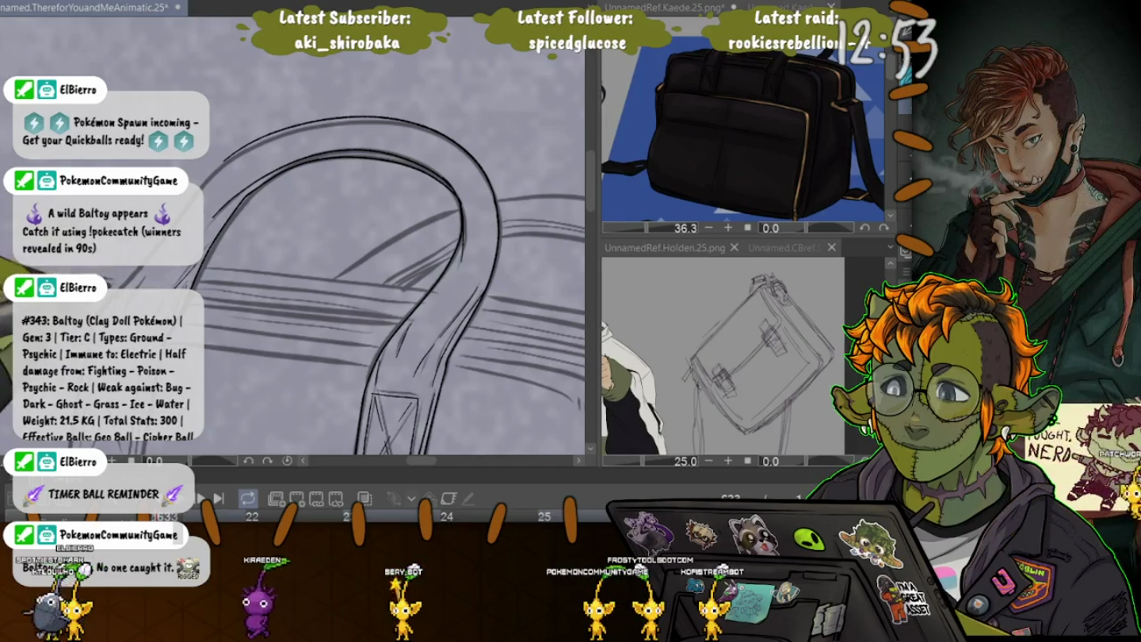
drag(357, 358, 428, 230)
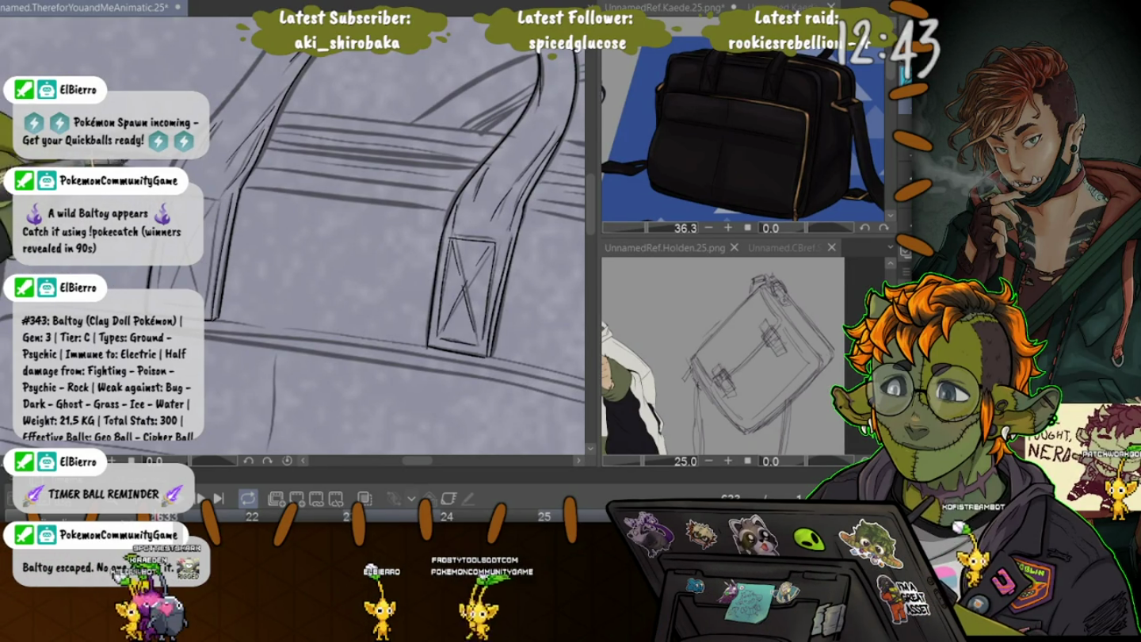
scroll(317, 239, down, 2)
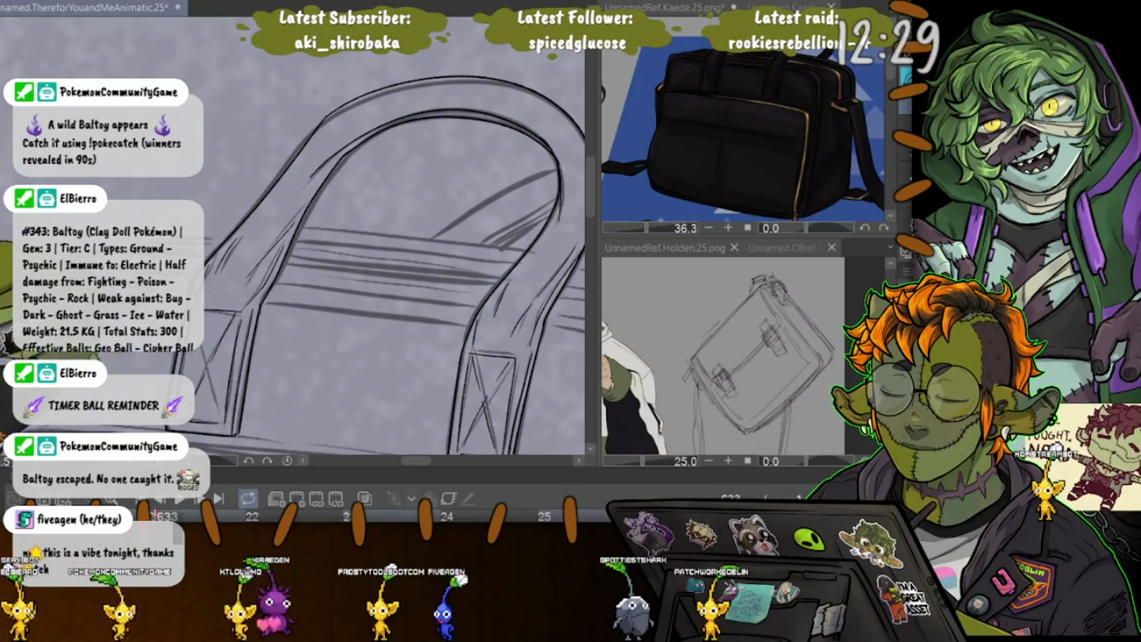
scroll(341, 254, up, 2)
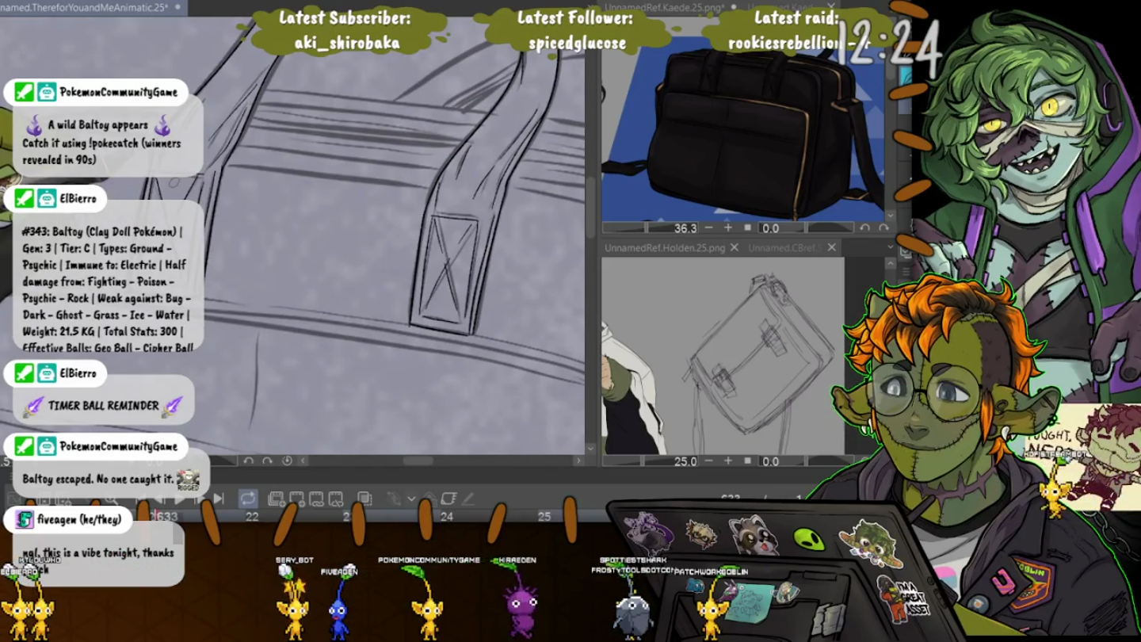
scroll(384, 238, down, 3)
scroll(384, 238, down, 3)
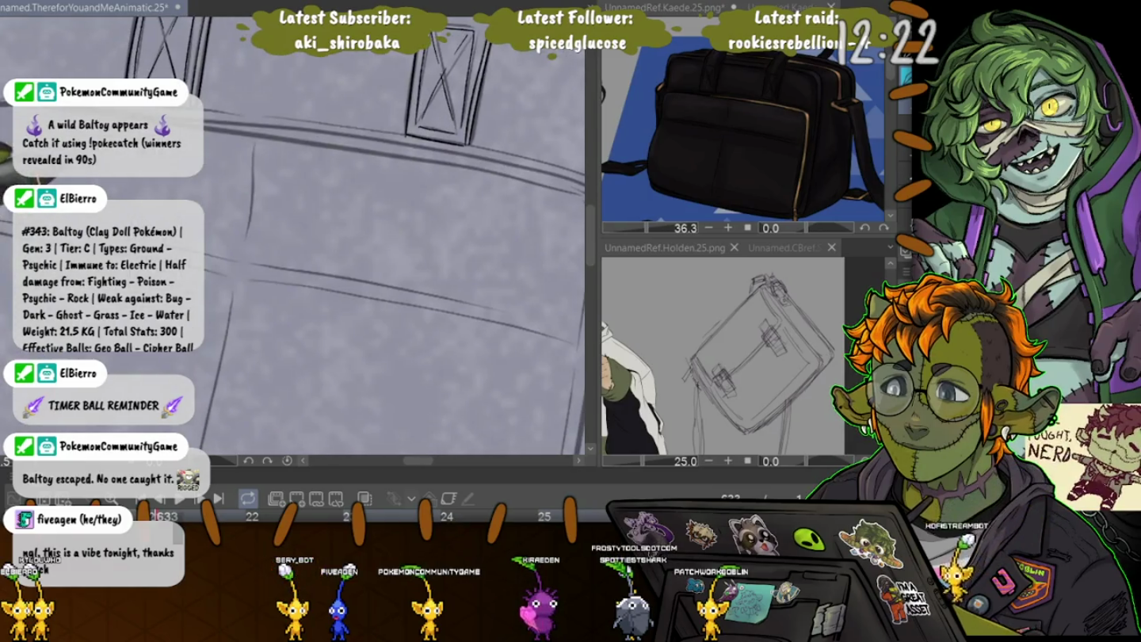
Trace the bag's long strap lines and hanging strap loop in bold G-pen strokes.
drag(39, 159, 238, 219)
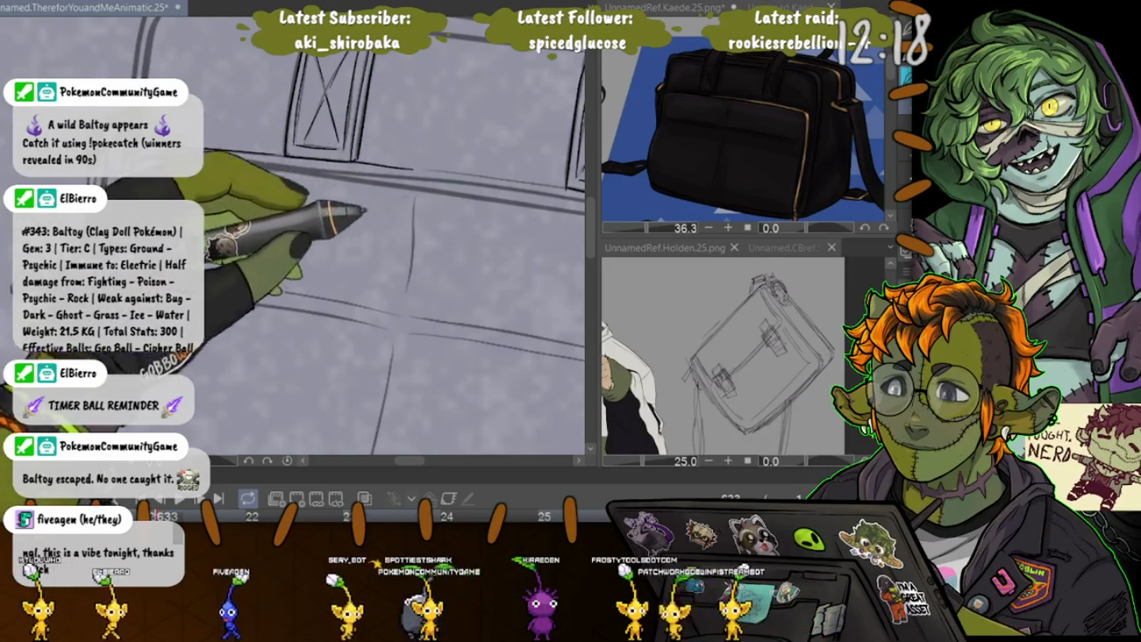
scroll(305, 238, left, 1)
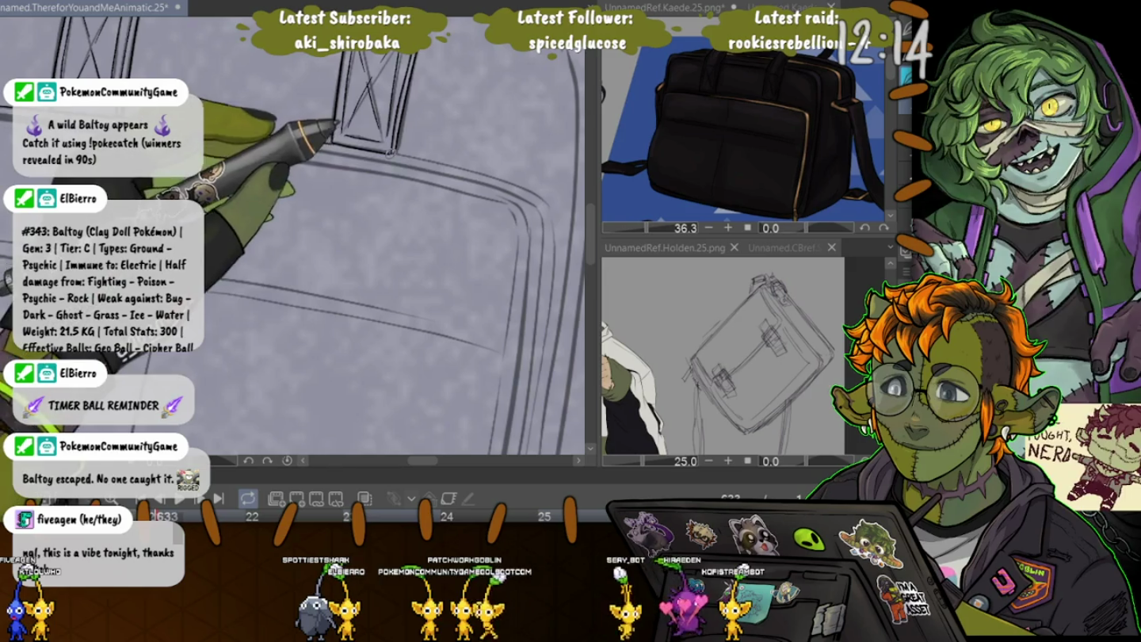
drag(551, 211, 495, 121)
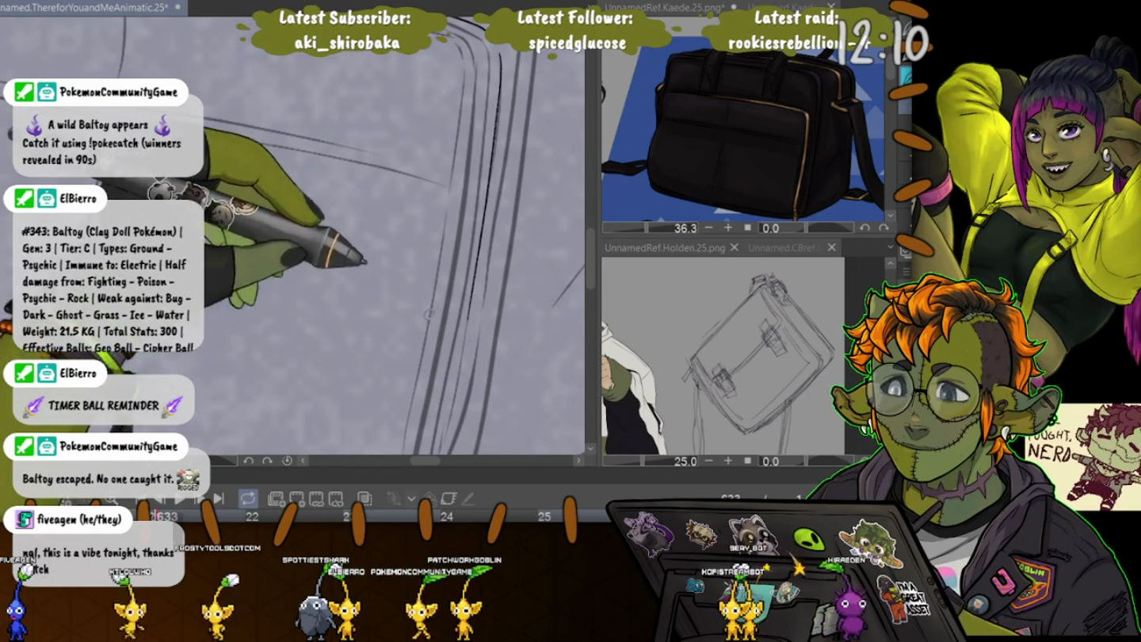
scroll(475, 159, down, 5)
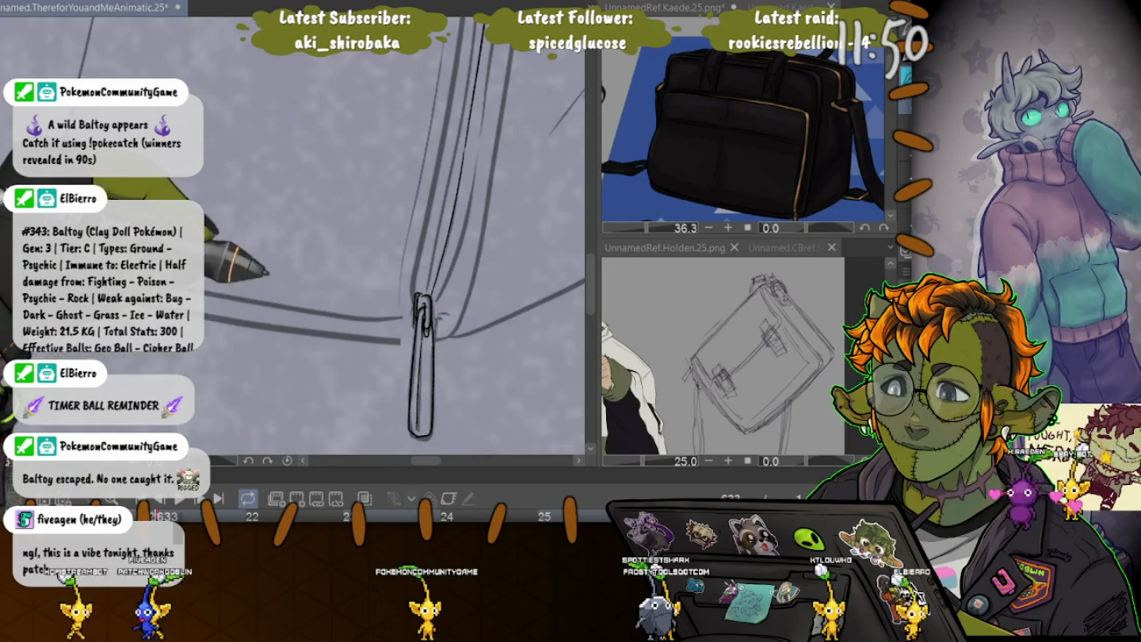
scroll(409, 430, up, 2)
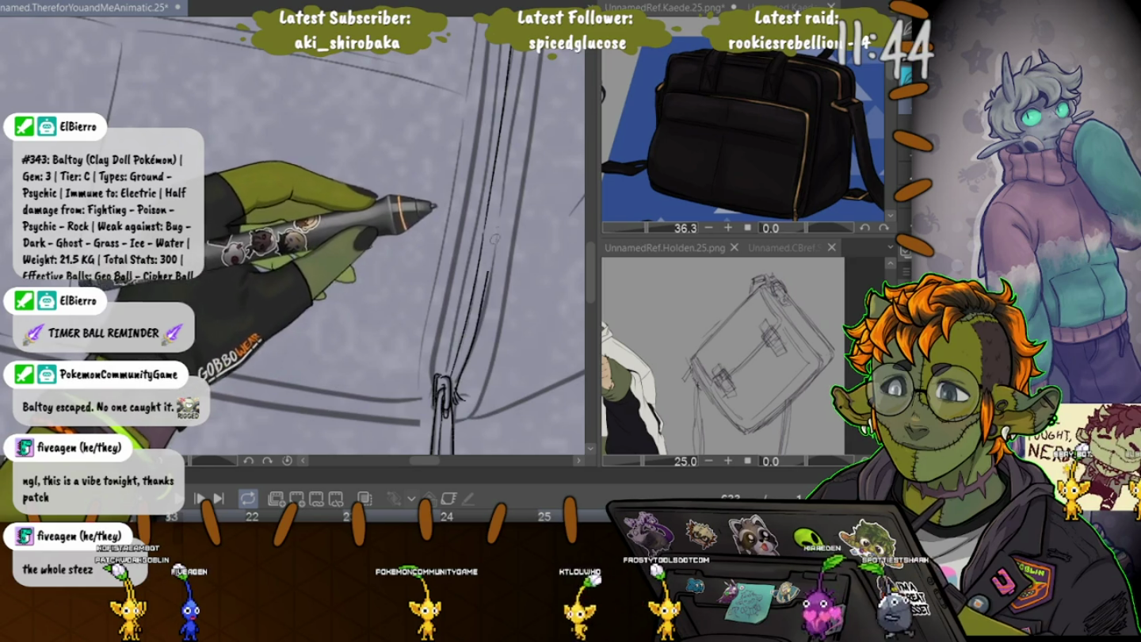
scroll(293, 238, down, 2)
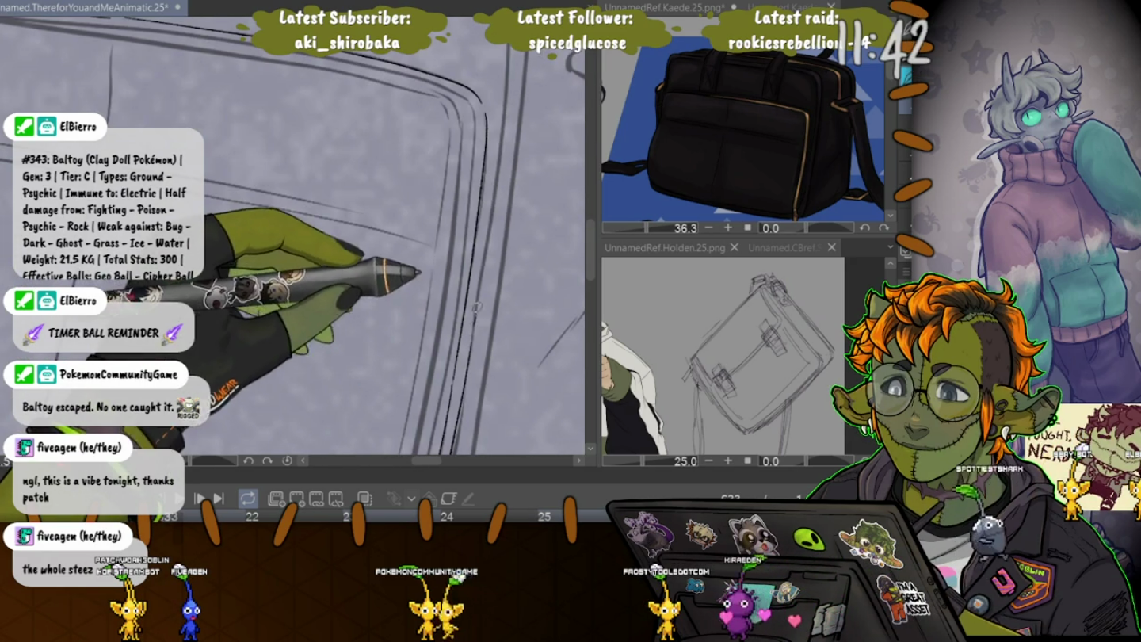
scroll(474, 320, up, 3)
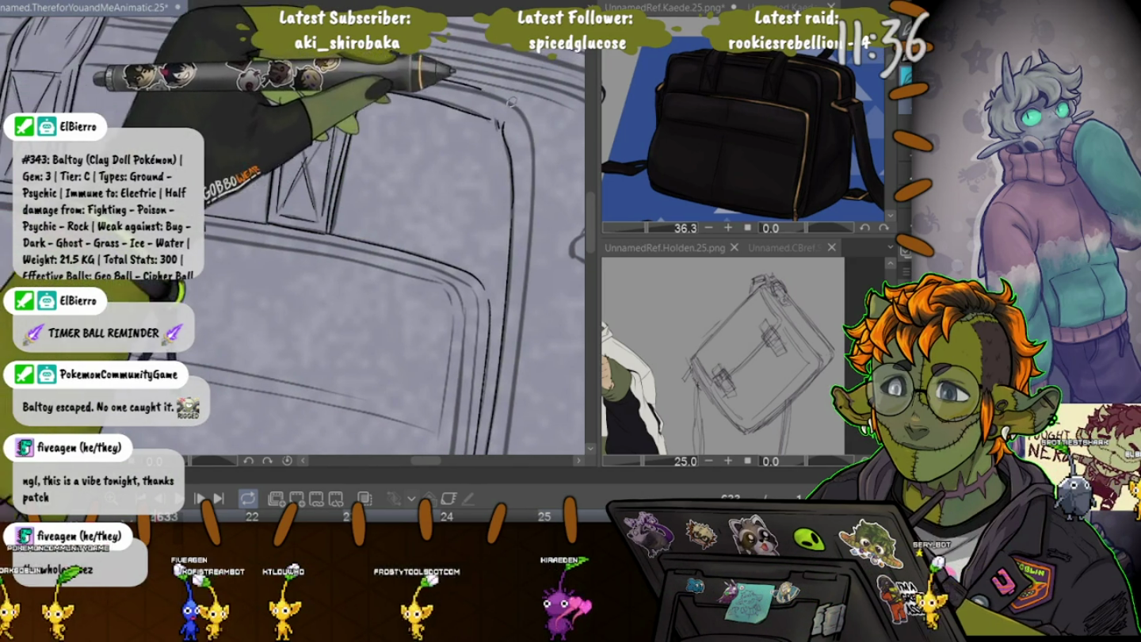
scroll(502, 96, up, 2)
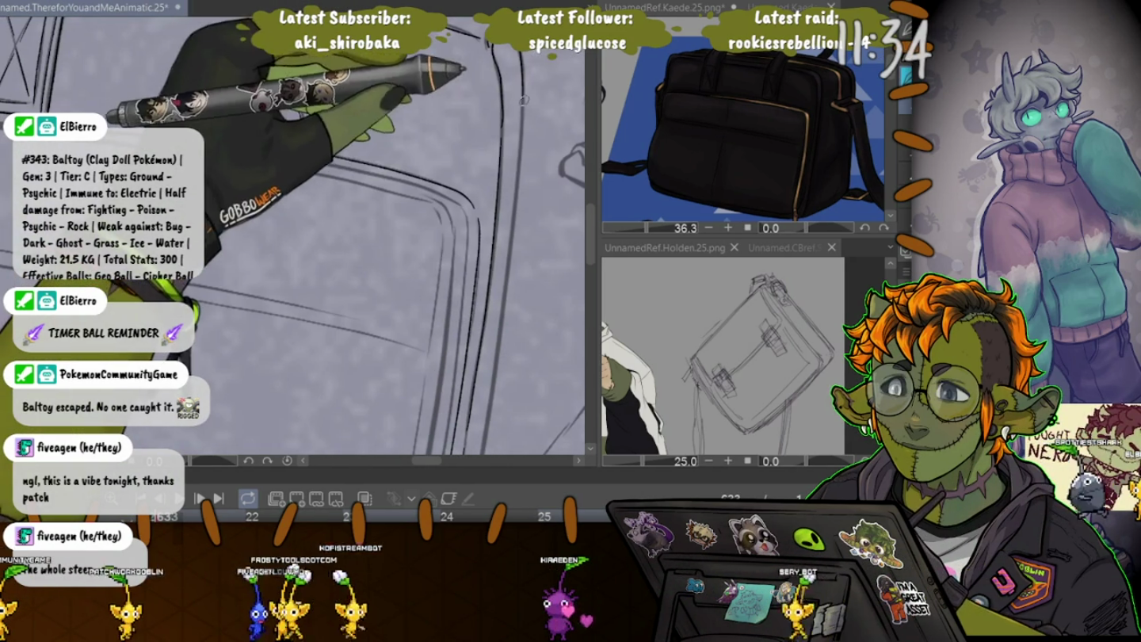
scroll(523, 101, up, 3)
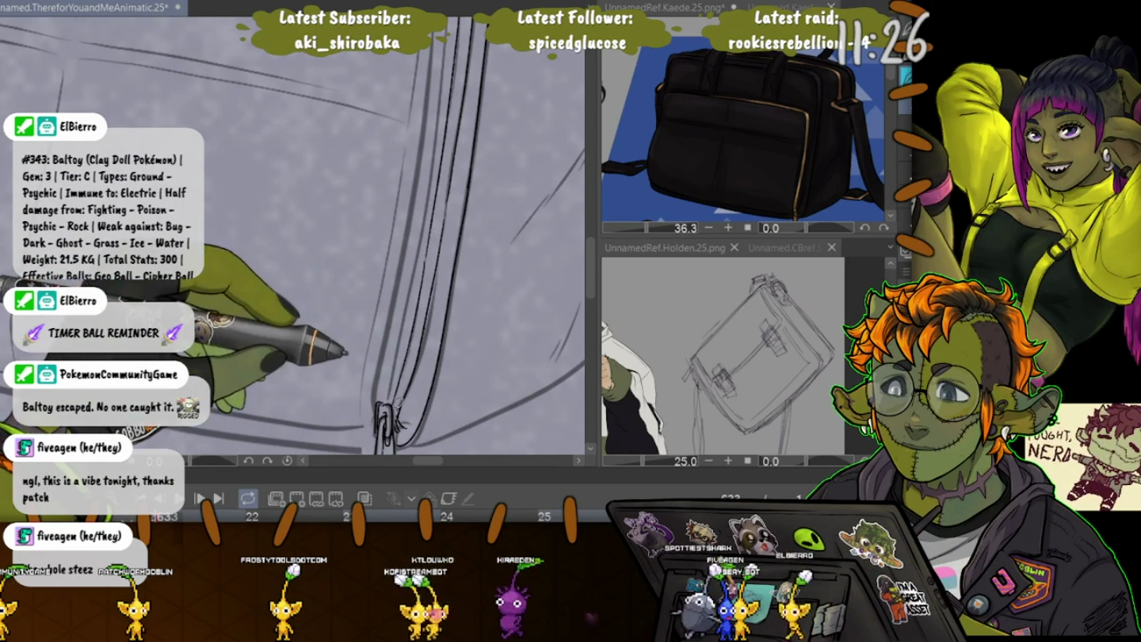
drag(389, 412, 425, 360)
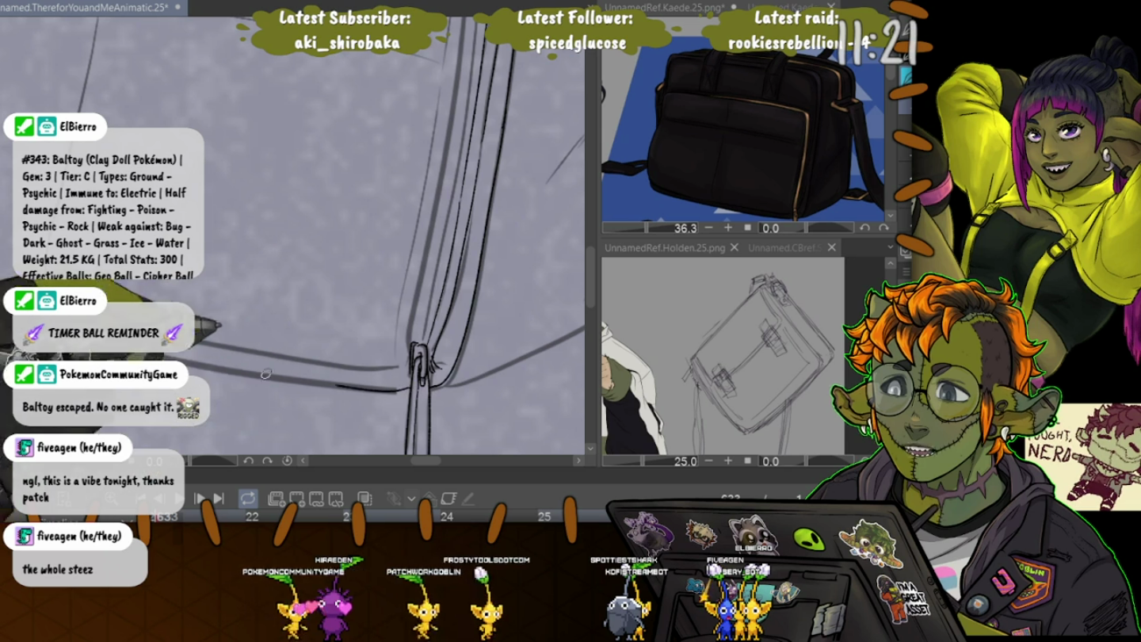
drag(237, 332, 336, 359)
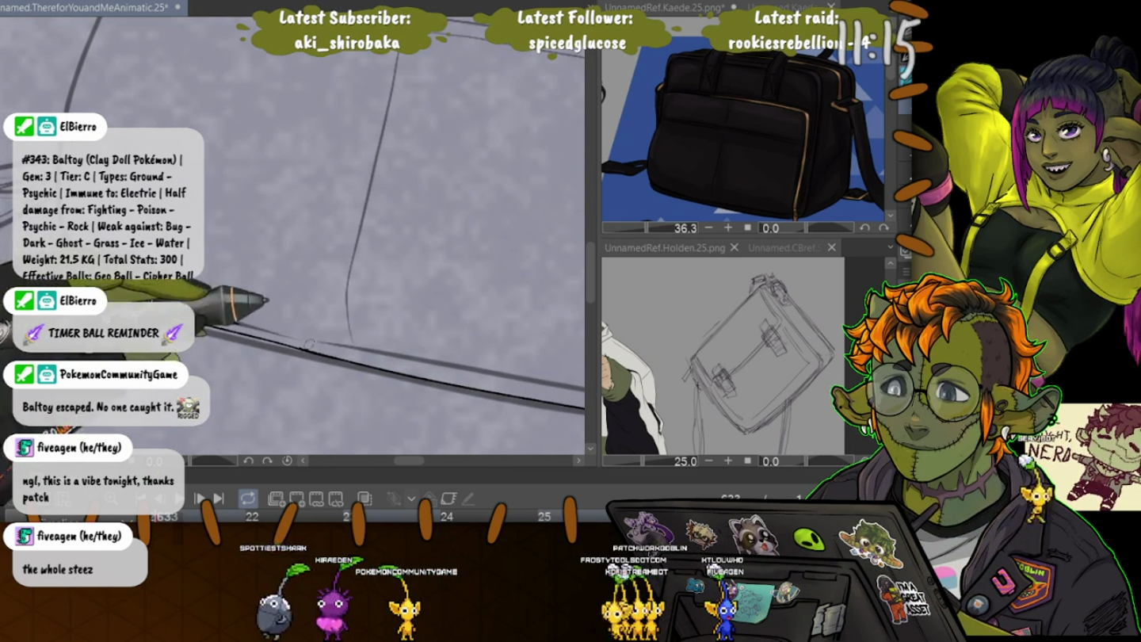
drag(338, 347, 187, 284)
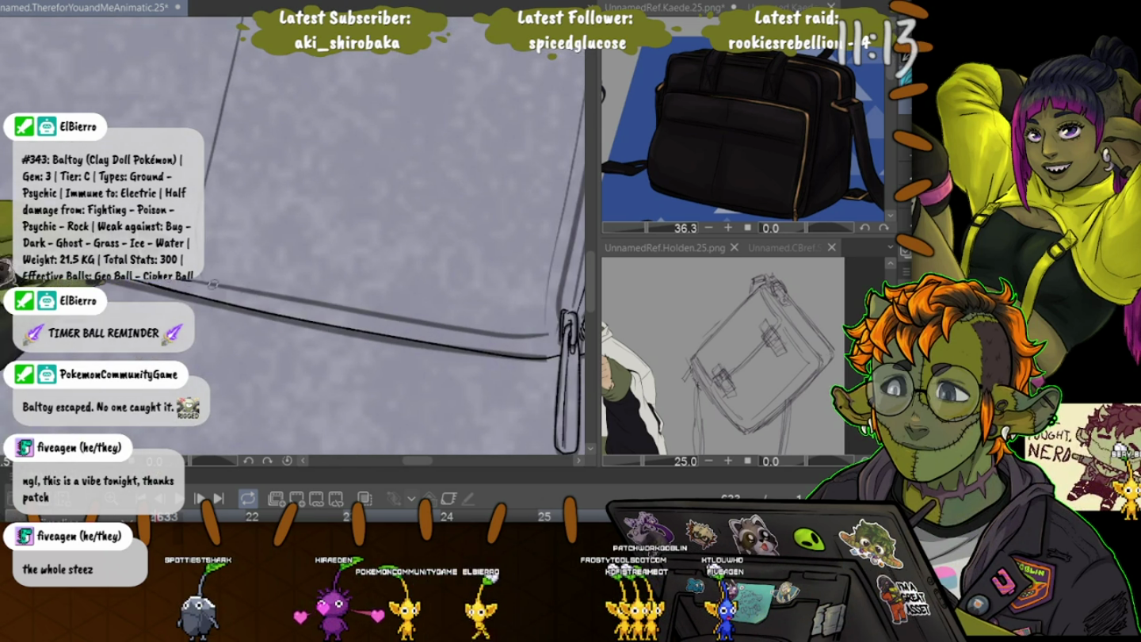
Ink the bag's top outline, panning across both handles.
drag(238, 333, 333, 357)
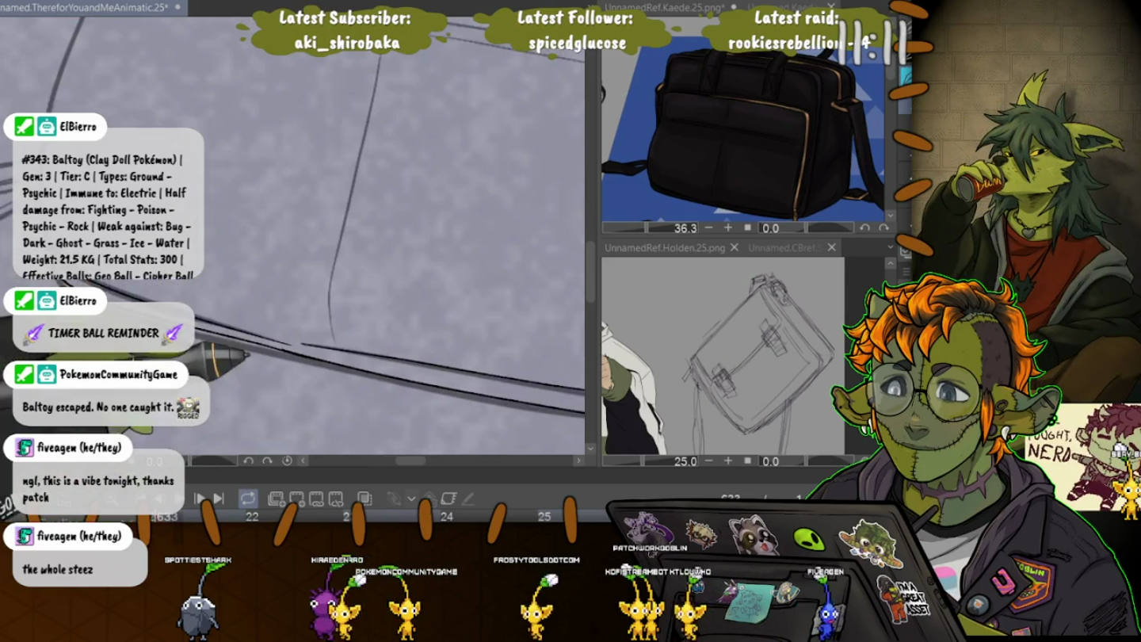
drag(293, 317, 353, 357)
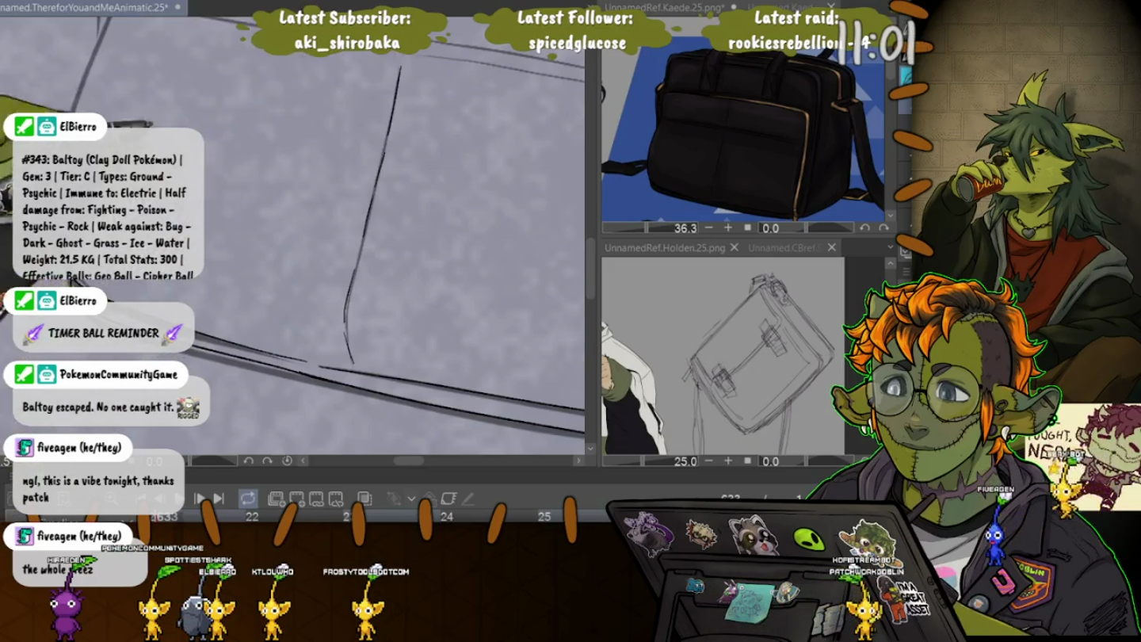
drag(362, 234, 459, 28)
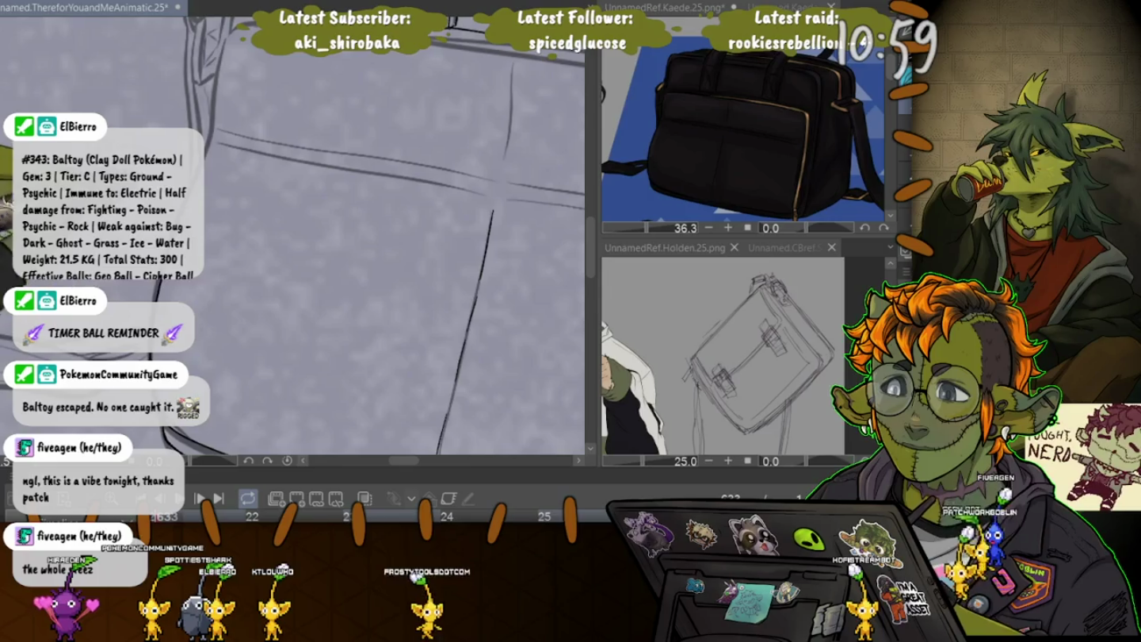
drag(357, 239, 409, 360)
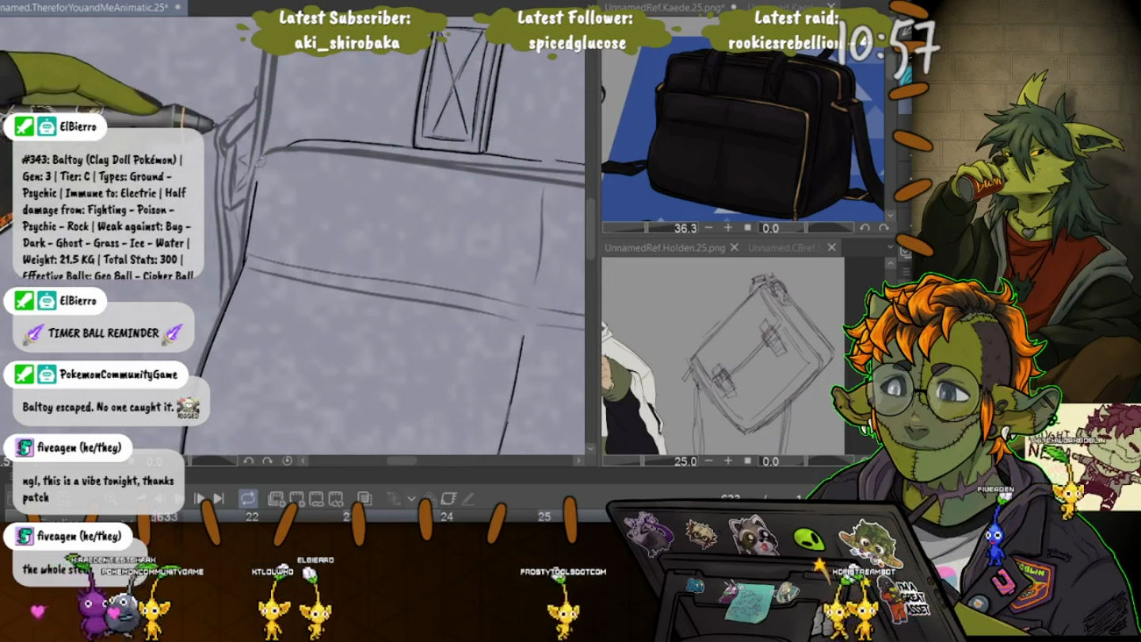
drag(242, 267, 79, 269)
drag(356, 239, 254, 221)
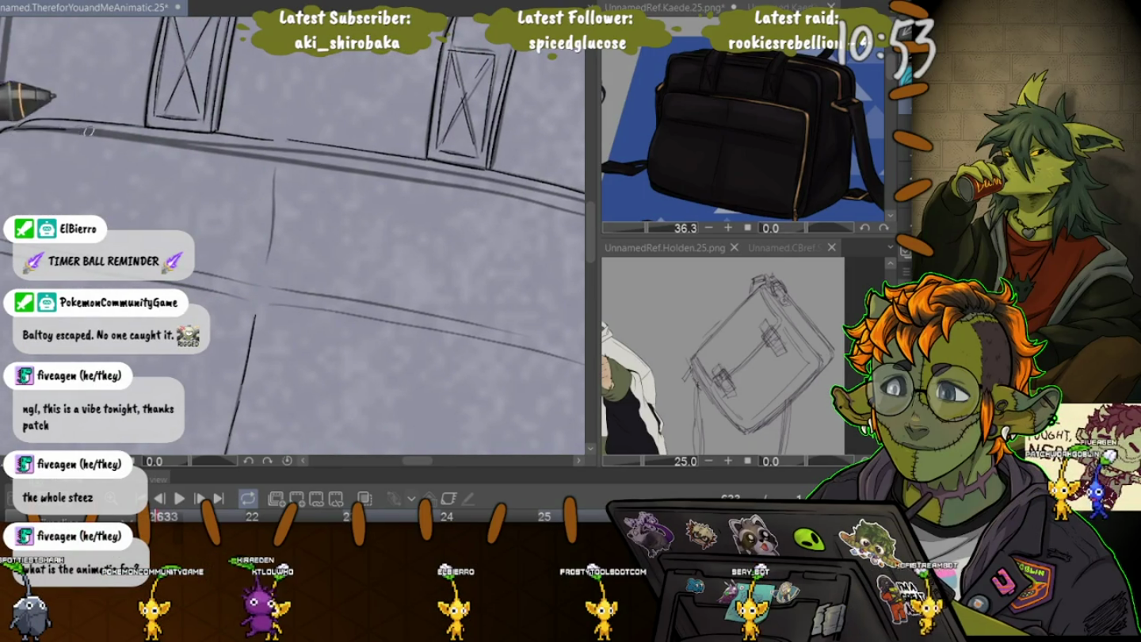
drag(209, 145, 350, 154)
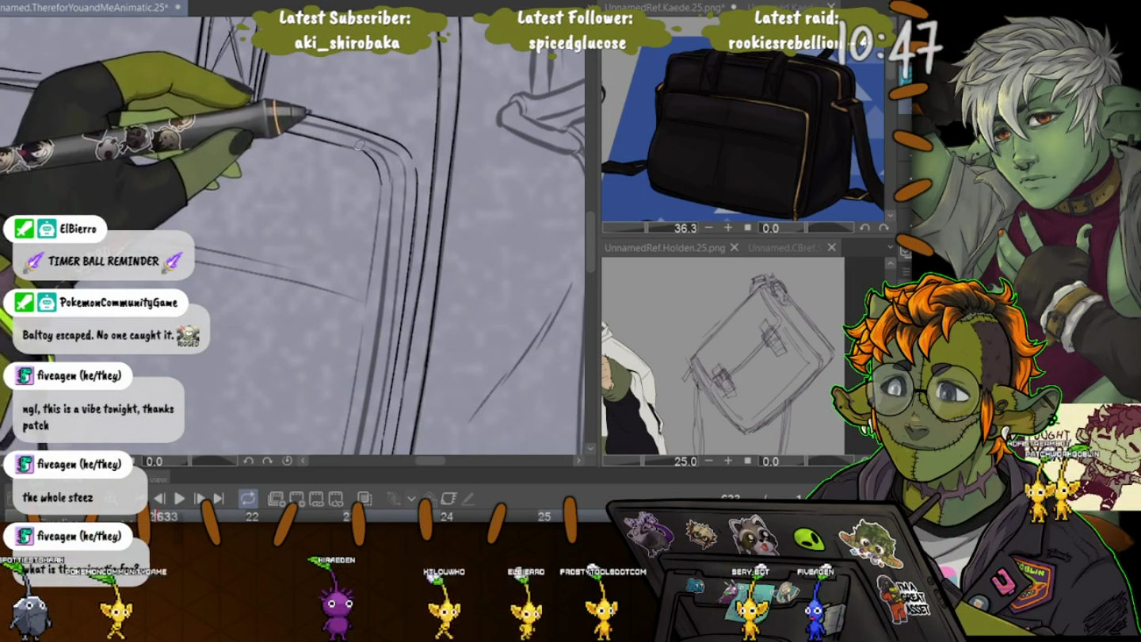
drag(387, 160, 167, 93)
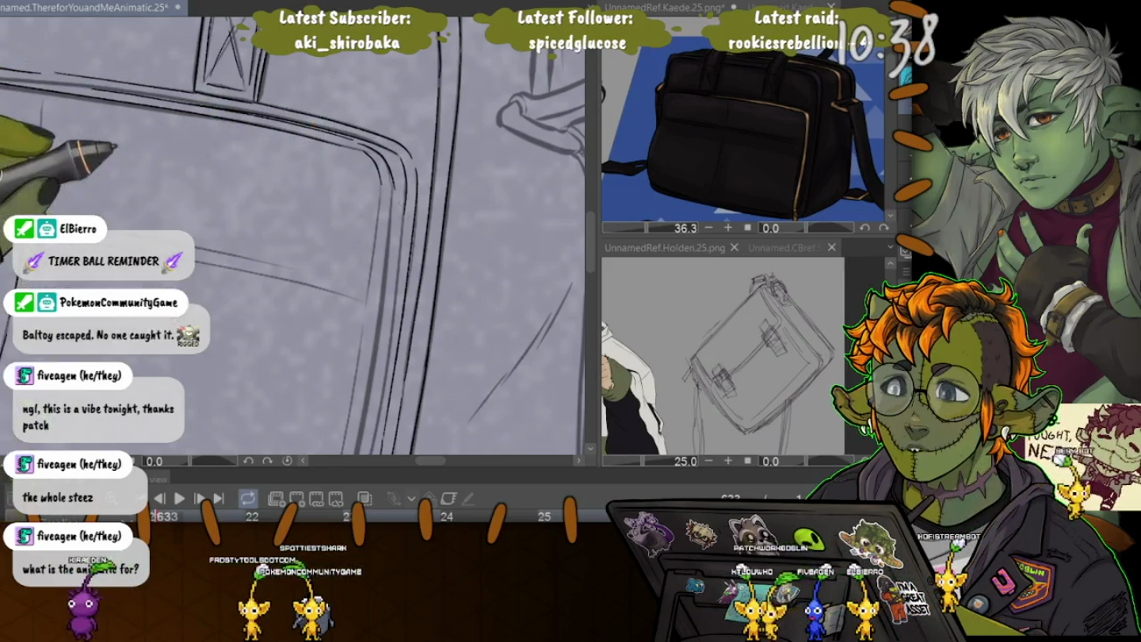
Rotate the canvas level and ink the rounded corner and strap lines with their clip.
drag(88, 166, 330, 301)
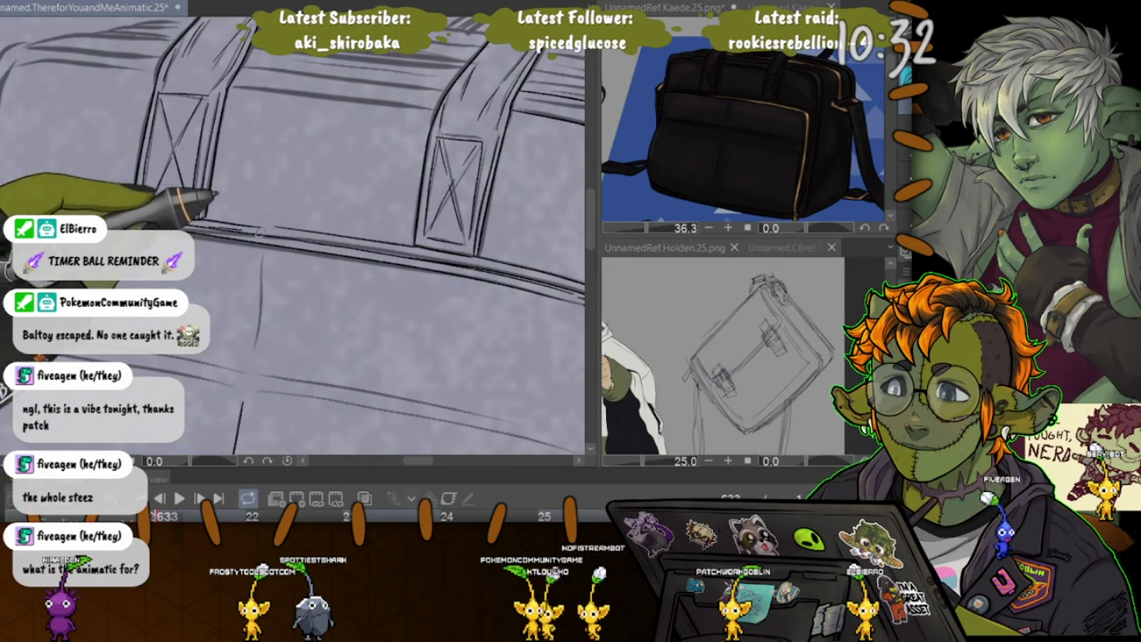
mouse_move(359, 246)
mouse_down()
mouse_move(238, 185)
mouse_move(404, 65)
mouse_up()
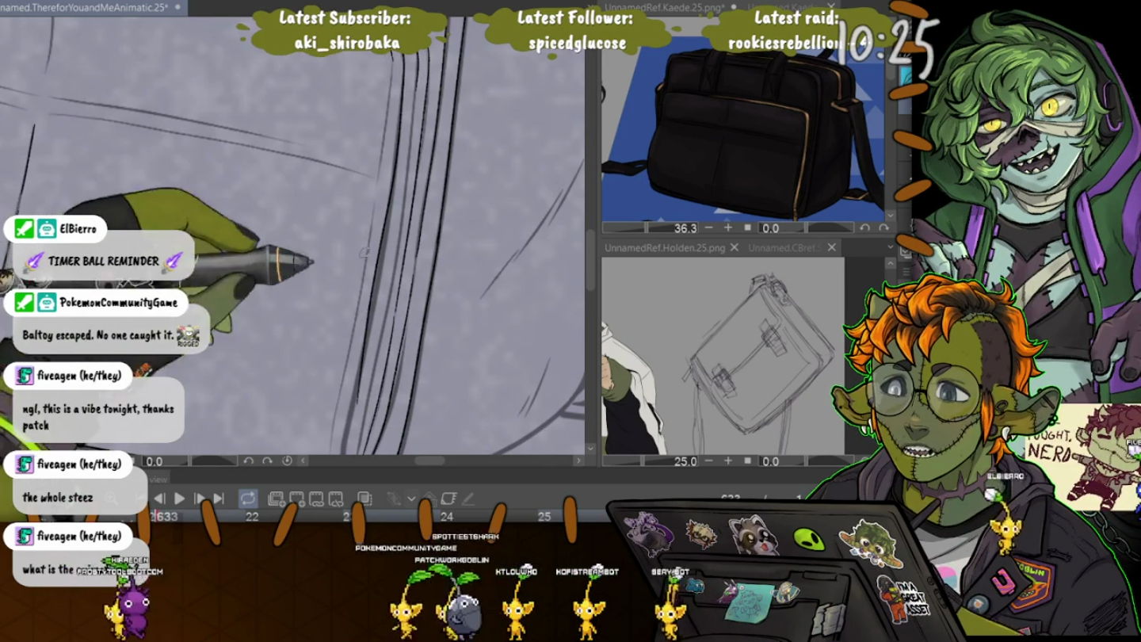
drag(332, 163, 300, 212)
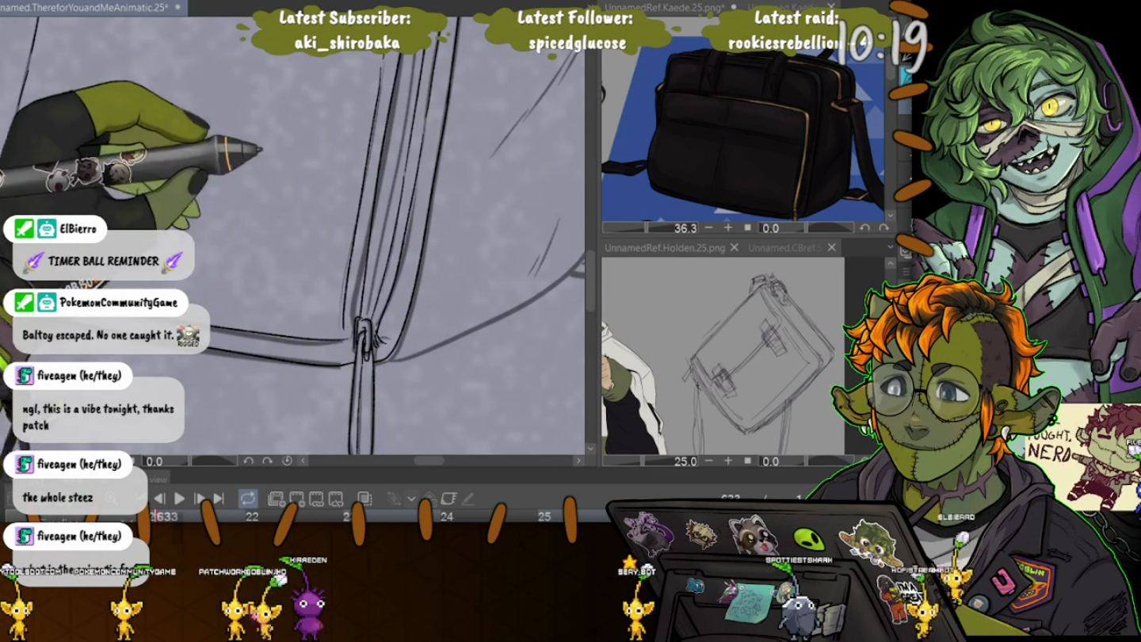
drag(288, 162, 357, 207)
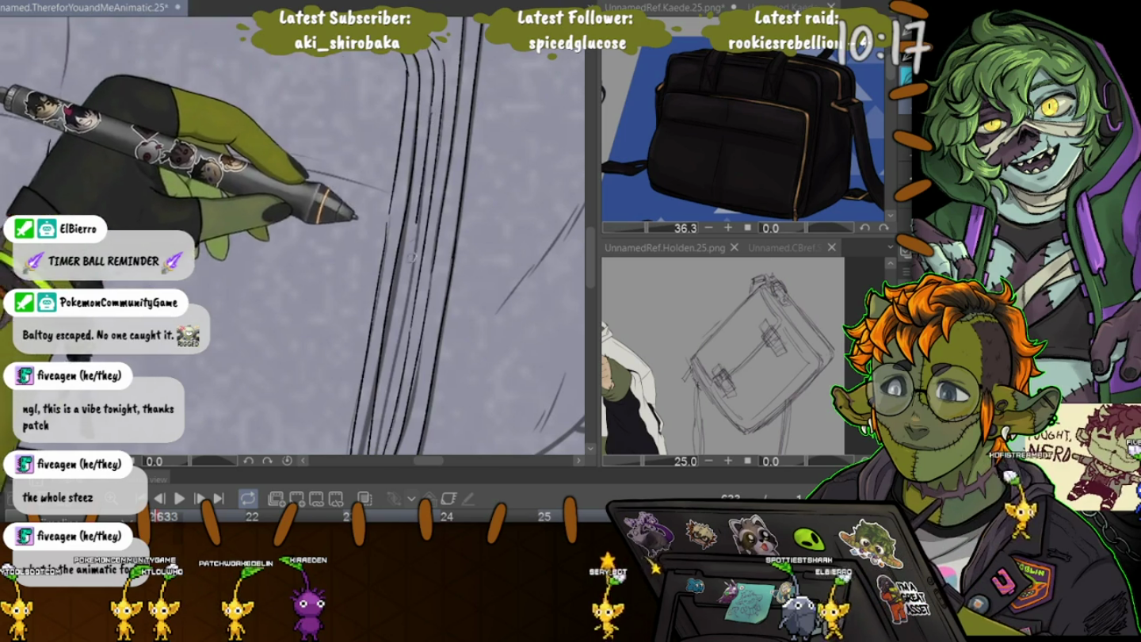
drag(412, 244, 375, 237)
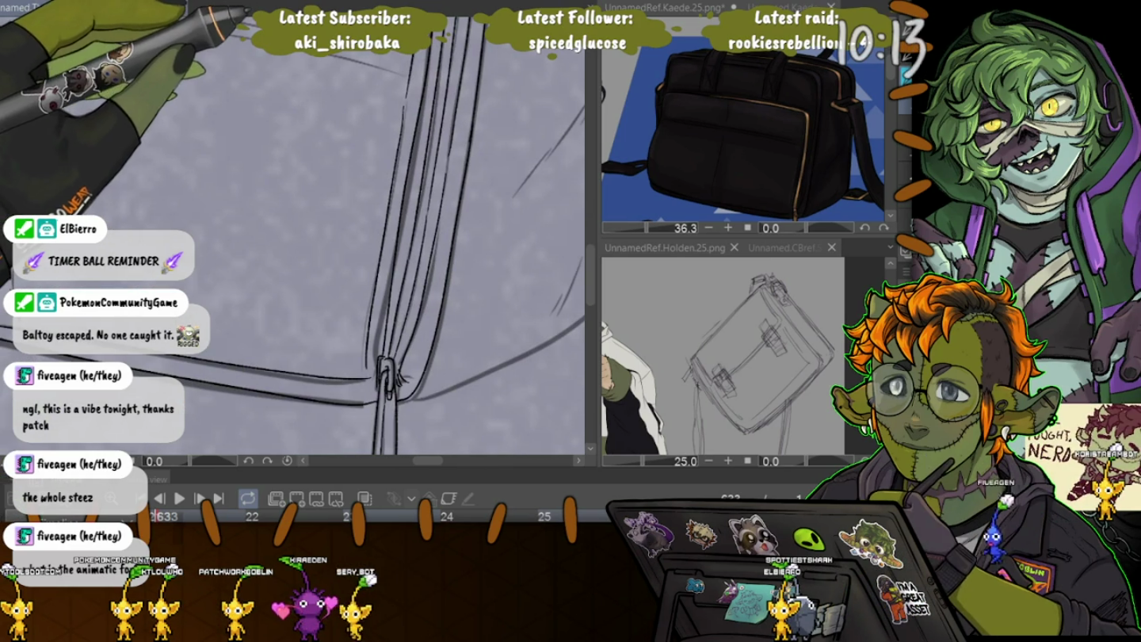
drag(396, 445, 403, 238)
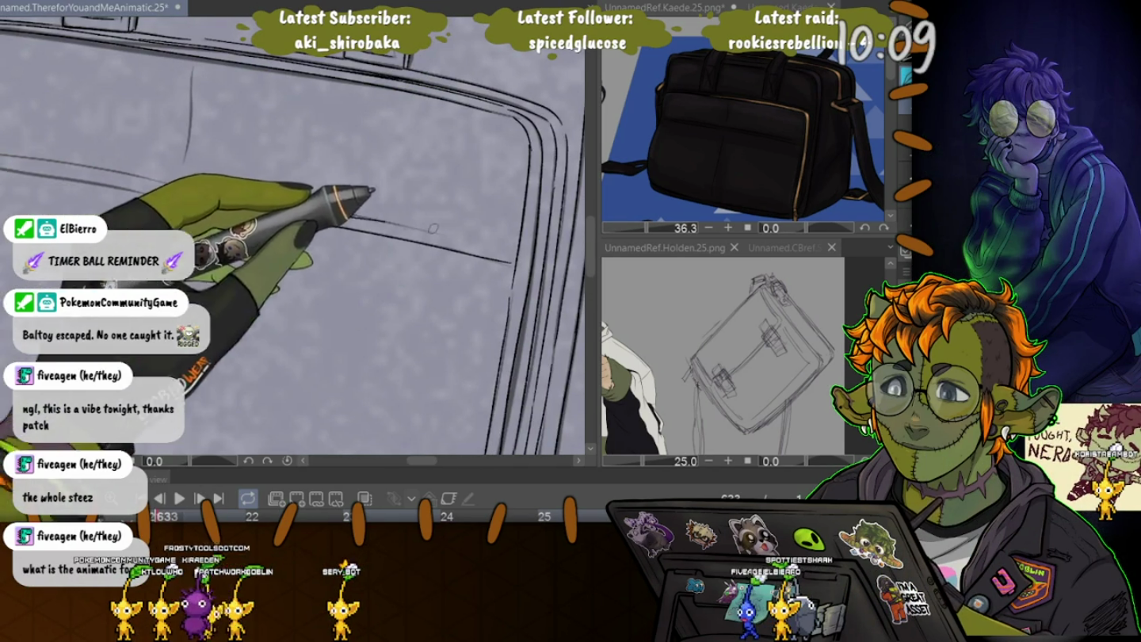
drag(234, 195, 399, 239)
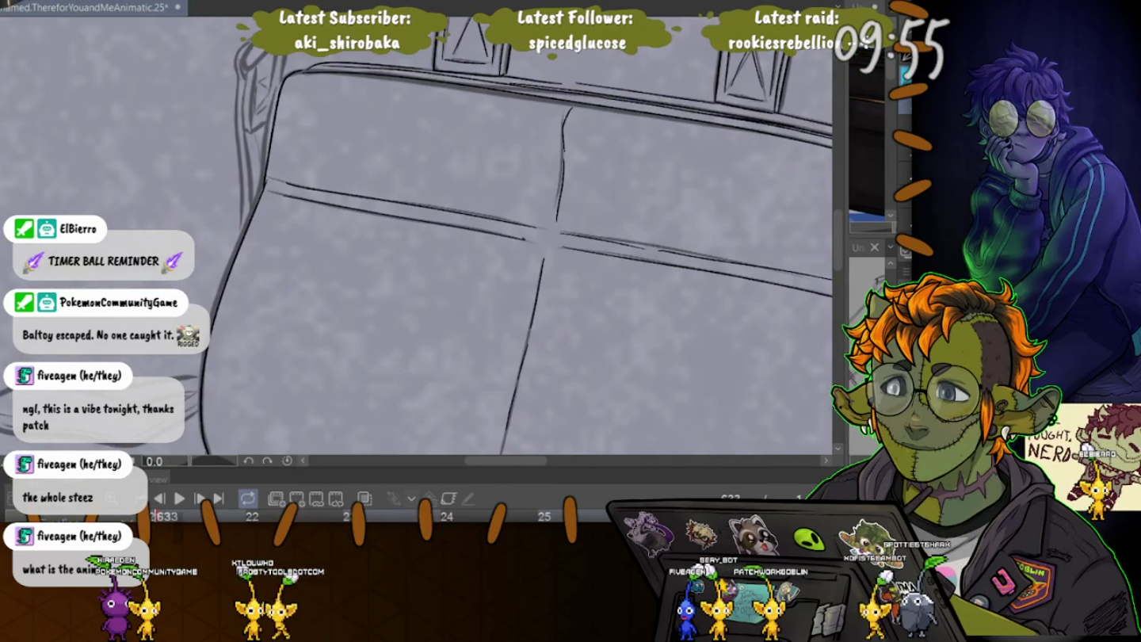
scroll(420, 238, down, 3)
scroll(419, 237, down, 2)
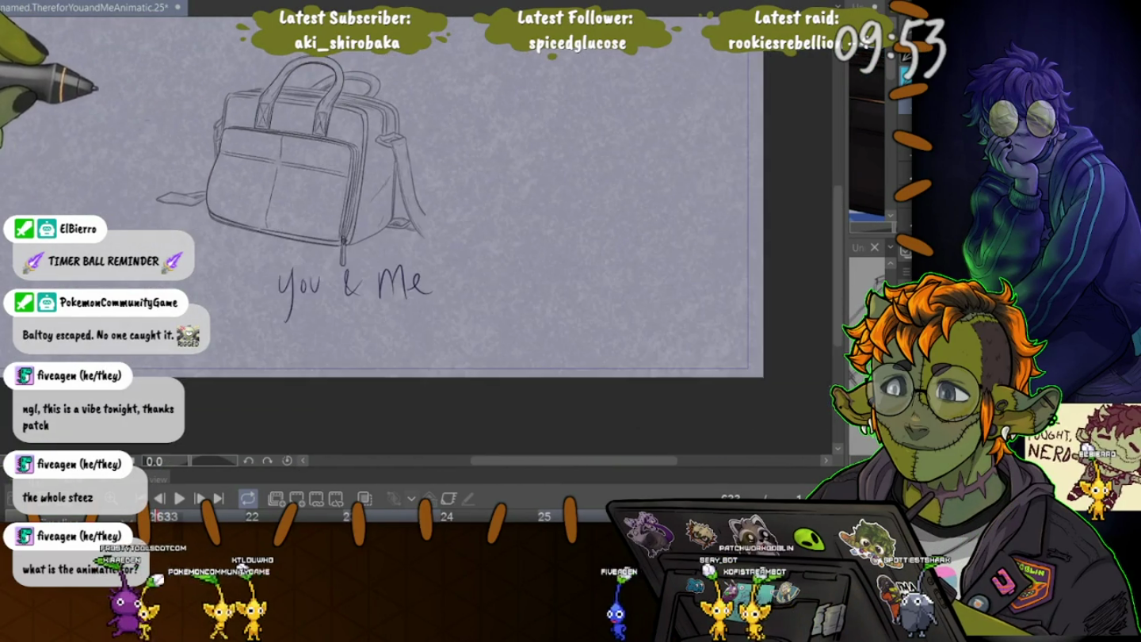
Zoom out so the whole animatic page fits the window, and start playback.
drag(475, 277, 488, 313)
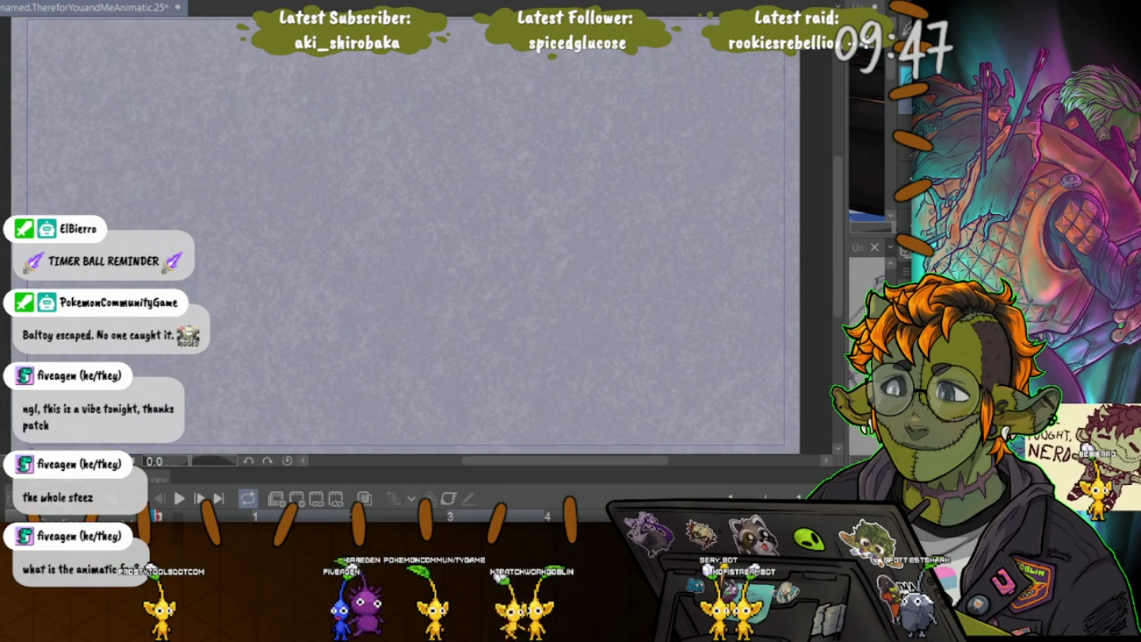
scroll(467, 230, down, 2)
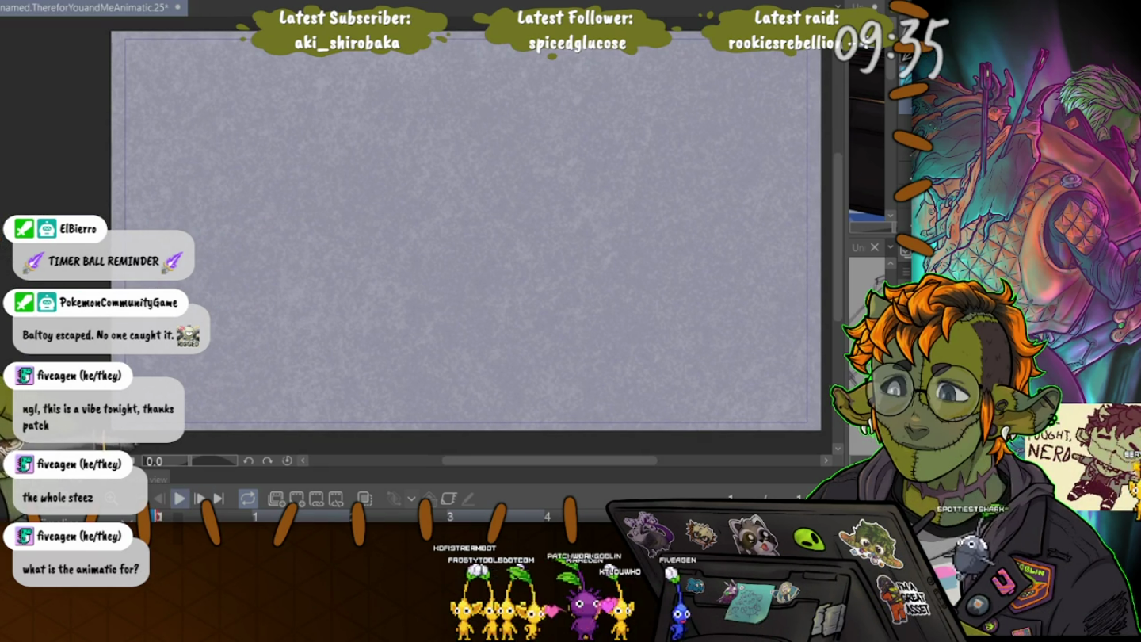
key(space)
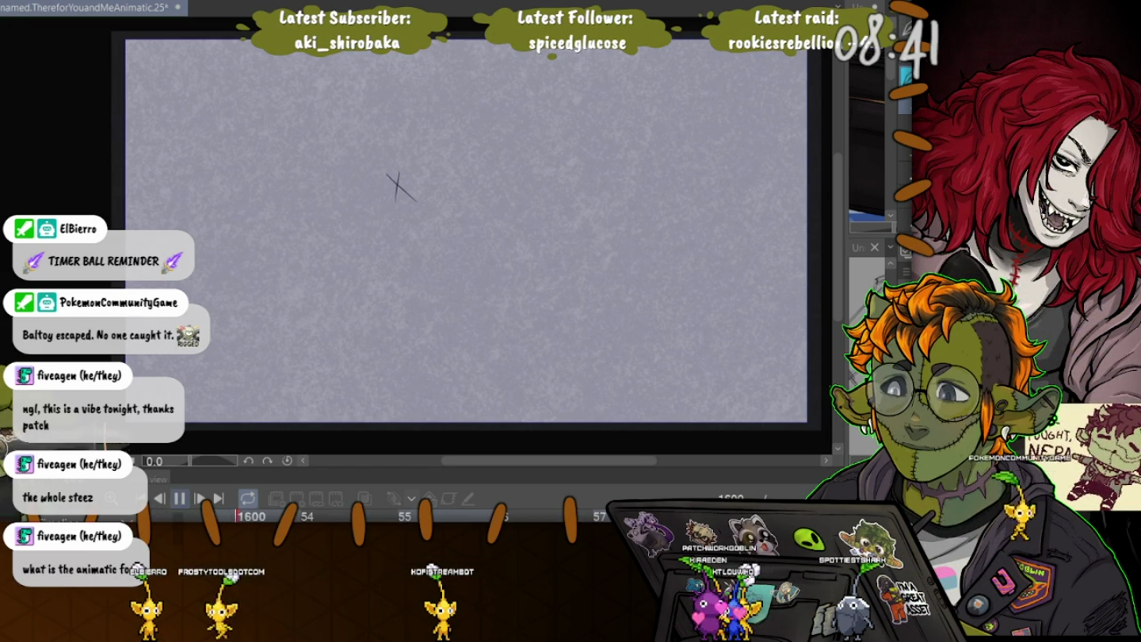
Stop the animatic playback at frame 1603, a blank cel marked with an X.
key(space)
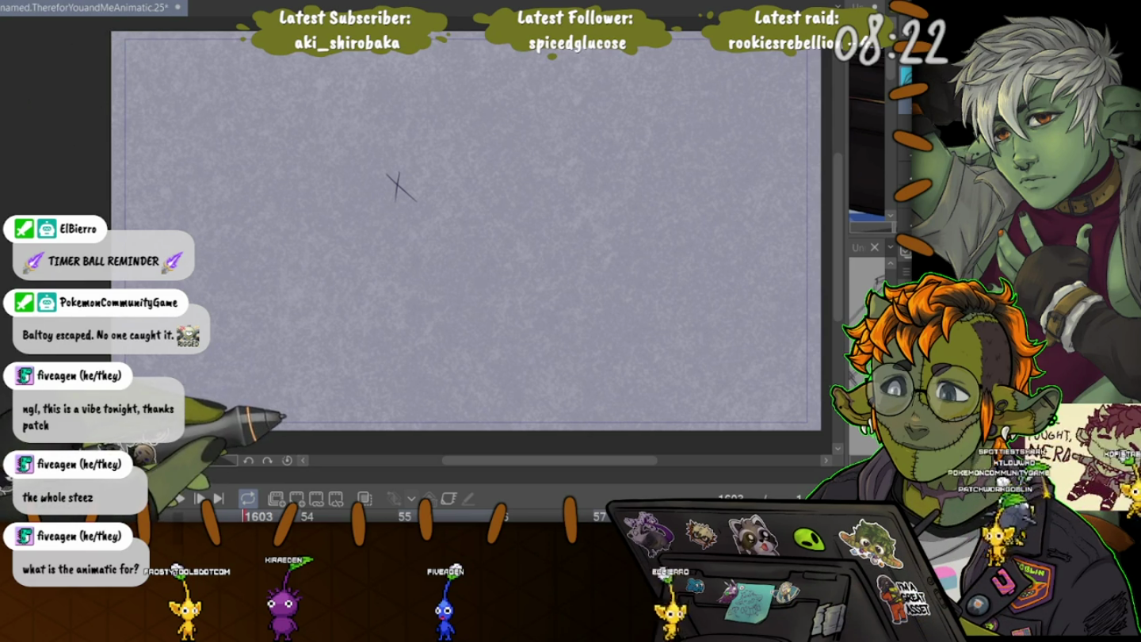
Enlarge the timeline to show frame tracks and return to frame 633's bag sketch.
drag(555, 474, 554, 377)
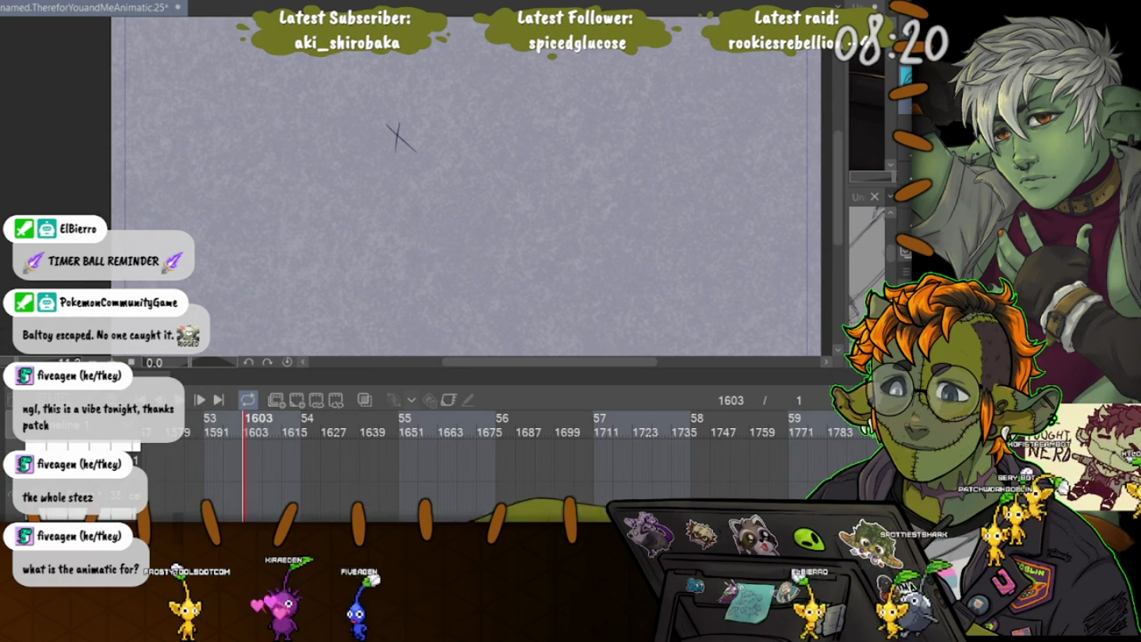
scroll(508, 460, left, 3)
scroll(507, 460, left, 10)
scroll(507, 461, left, 5)
scroll(507, 461, left, 3)
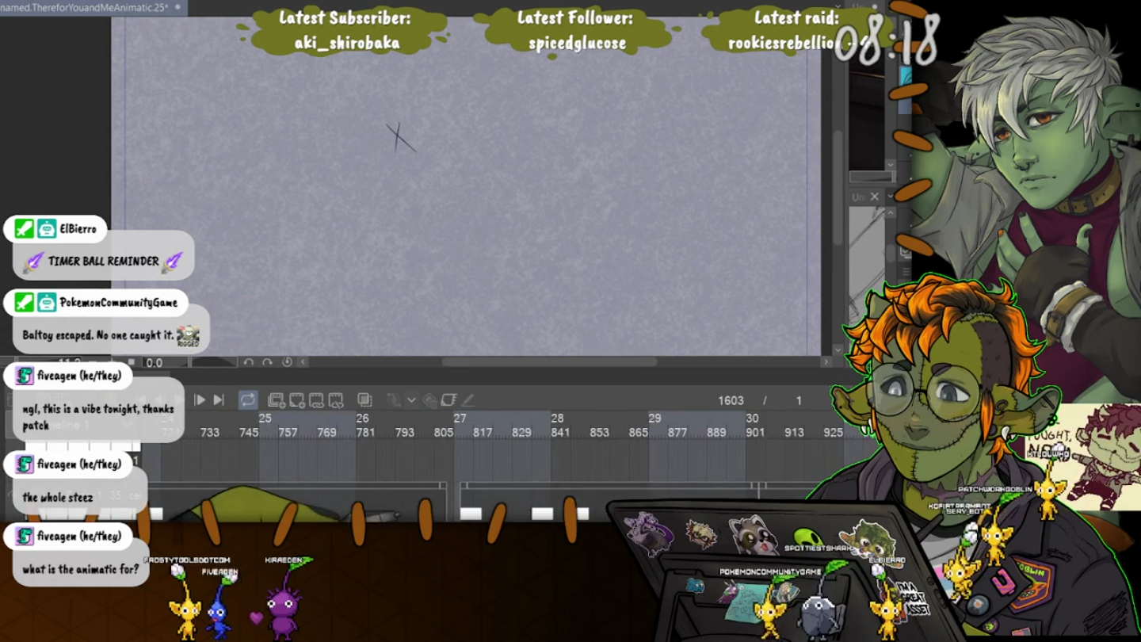
scroll(507, 461, left, 3)
scroll(507, 459, left, 3)
scroll(507, 461, left, 3)
scroll(508, 461, right, 2)
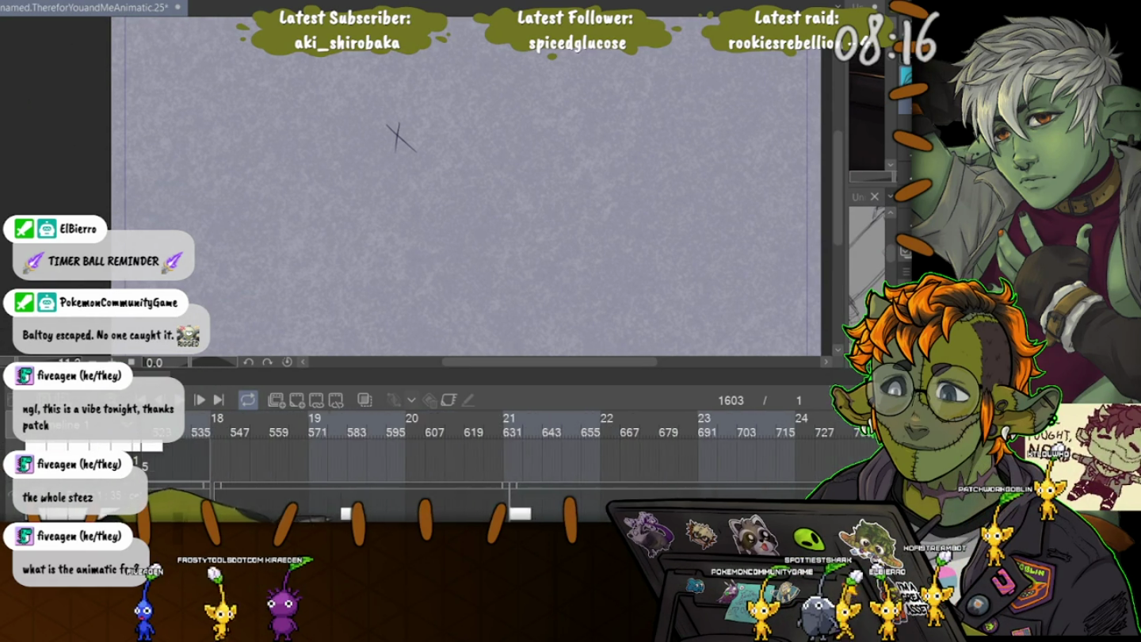
scroll(508, 461, up, 1)
click(483, 432)
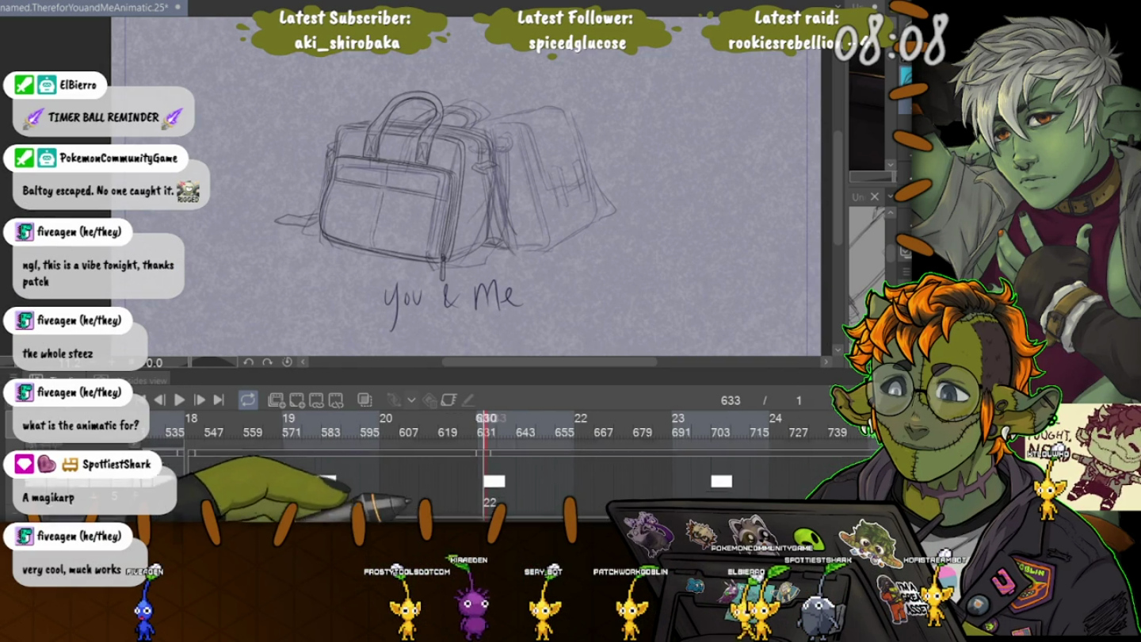
scroll(475, 467, up, 1)
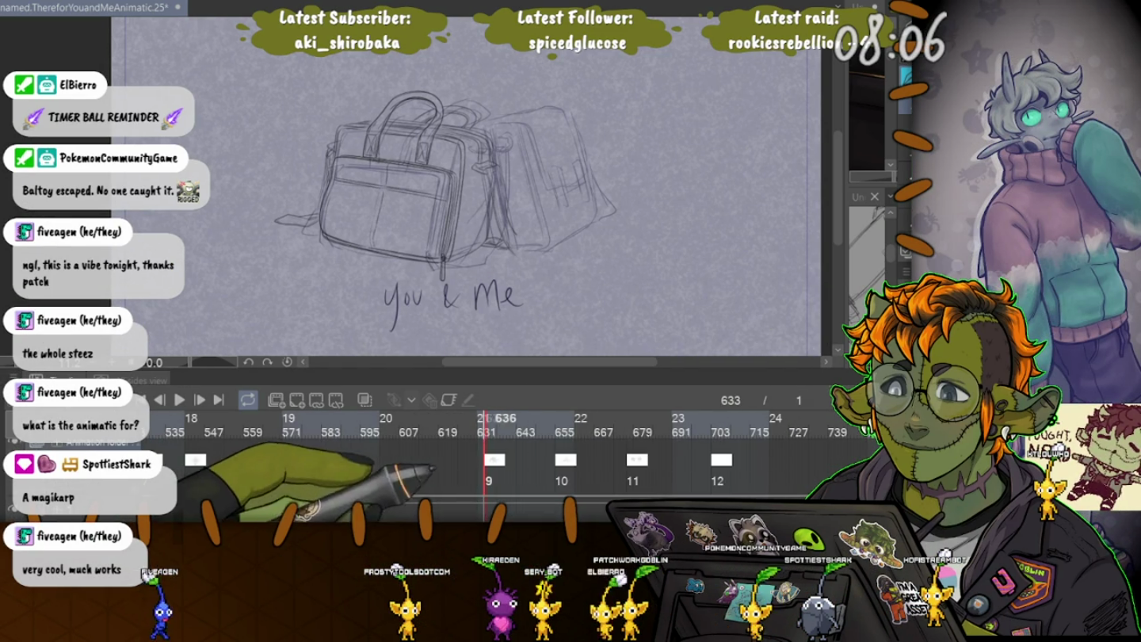
scroll(475, 468, up, 1)
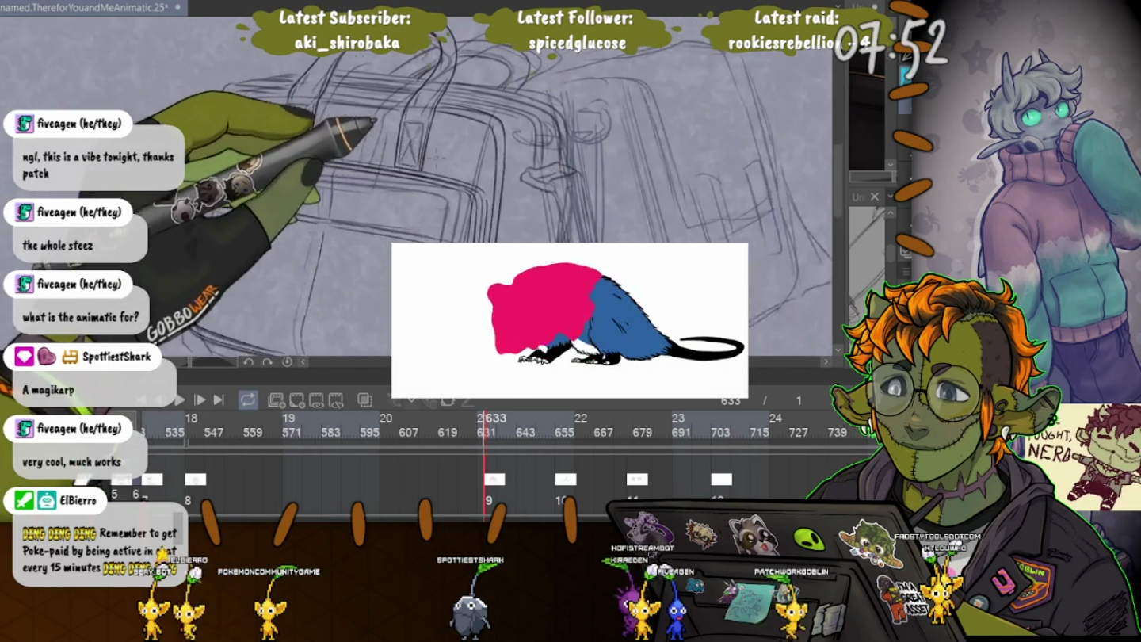
scroll(475, 198, up, 5)
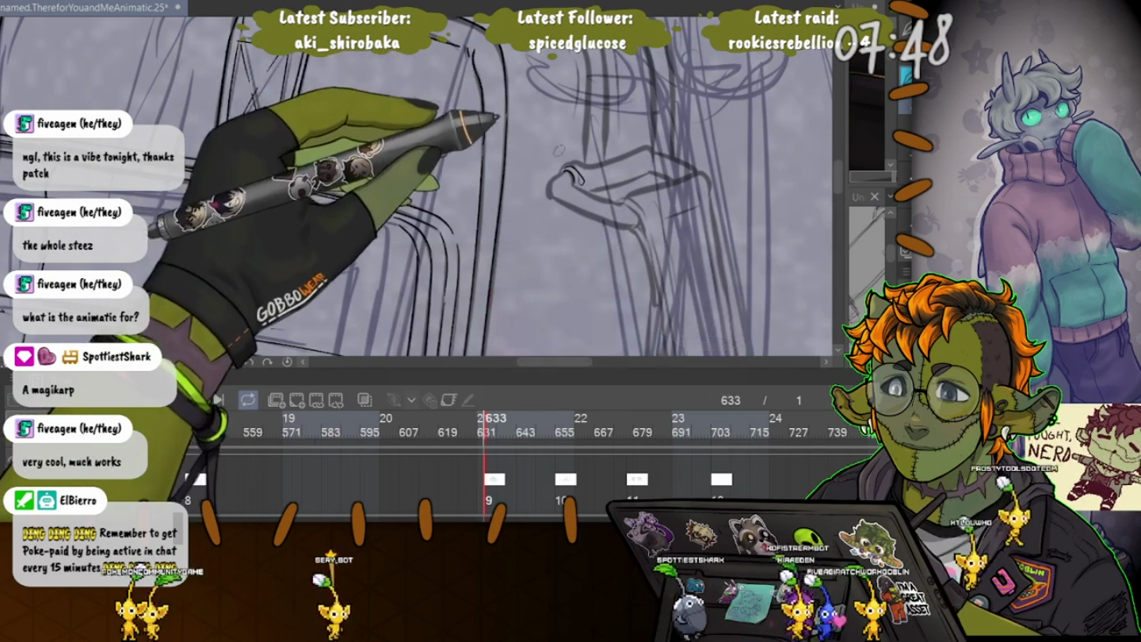
scroll(496, 214, up, 3)
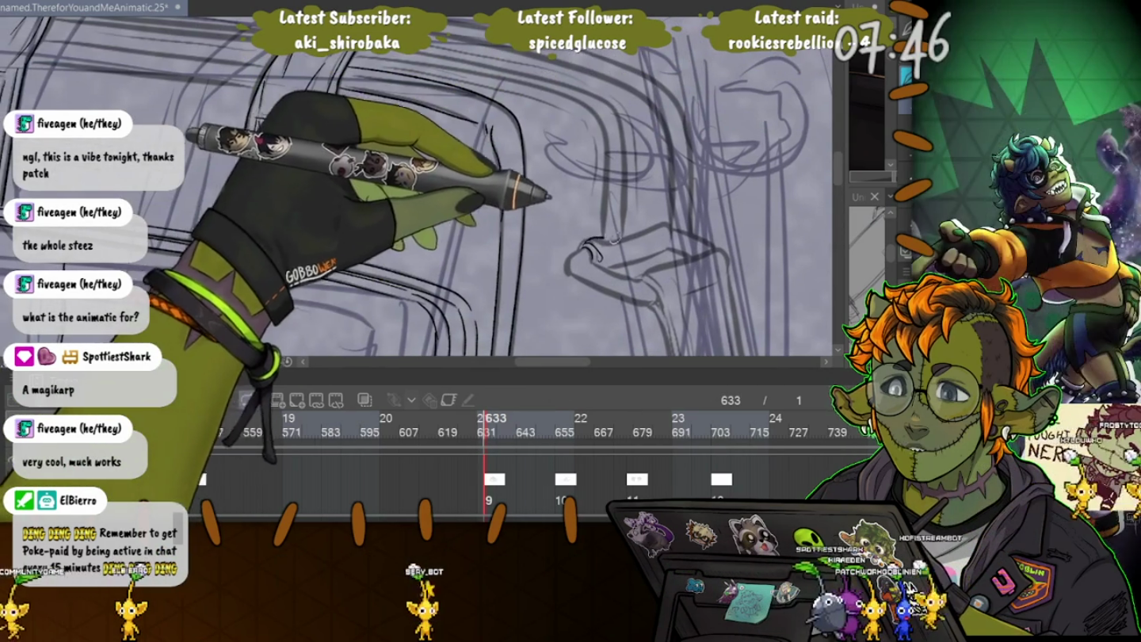
mouse_move(590, 242)
mouse_down()
mouse_move(670, 225)
mouse_move(675, 240)
mouse_up()
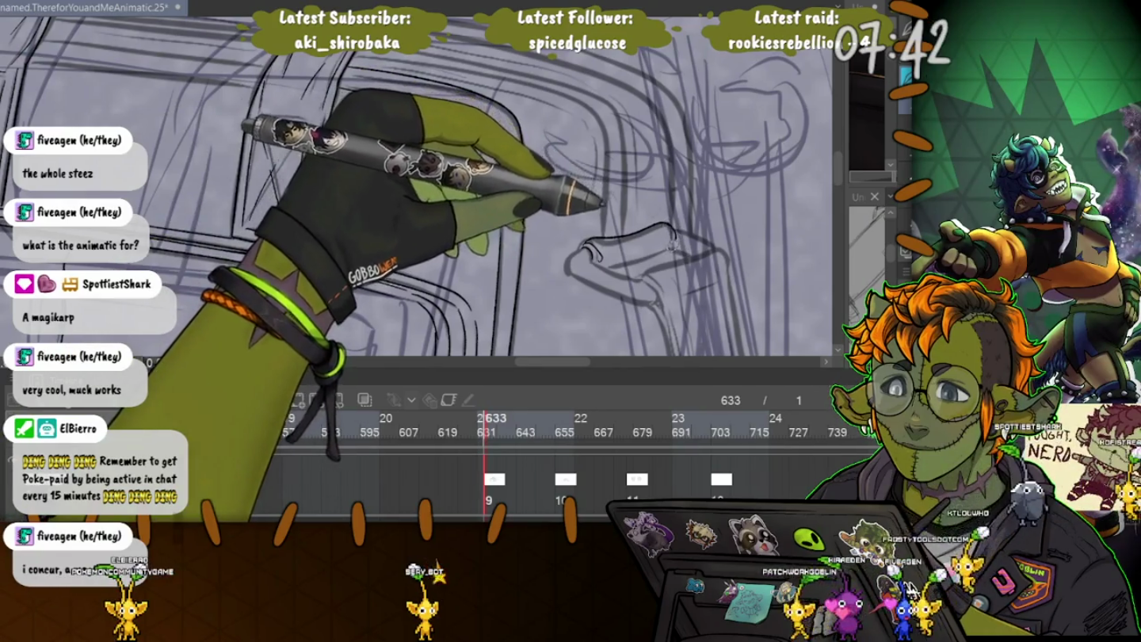
drag(602, 265, 672, 242)
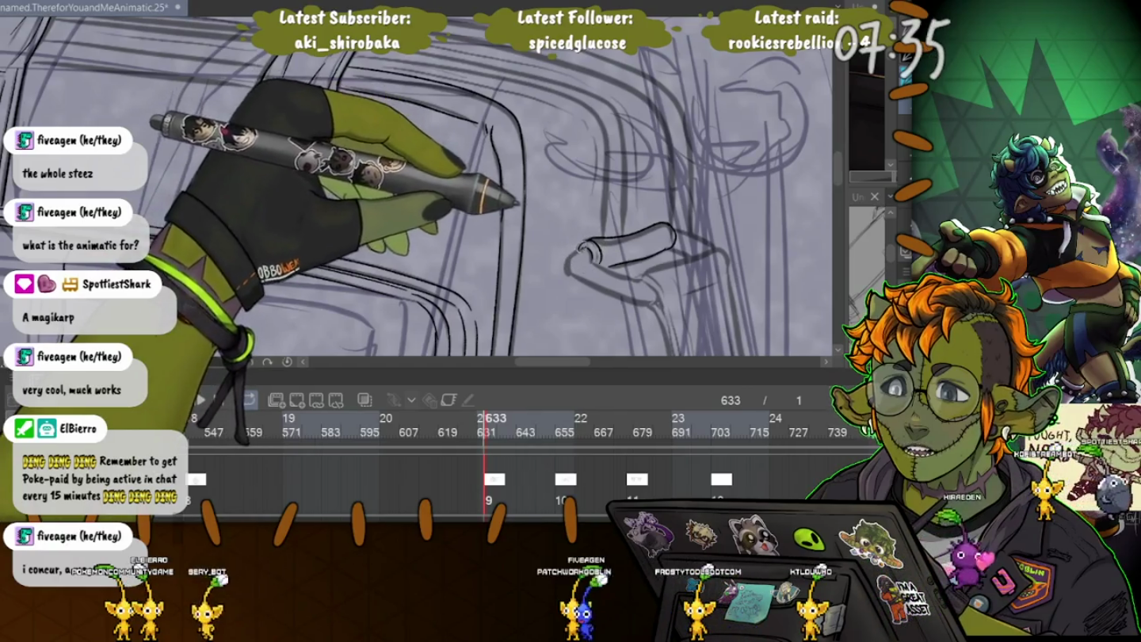
drag(568, 267, 656, 304)
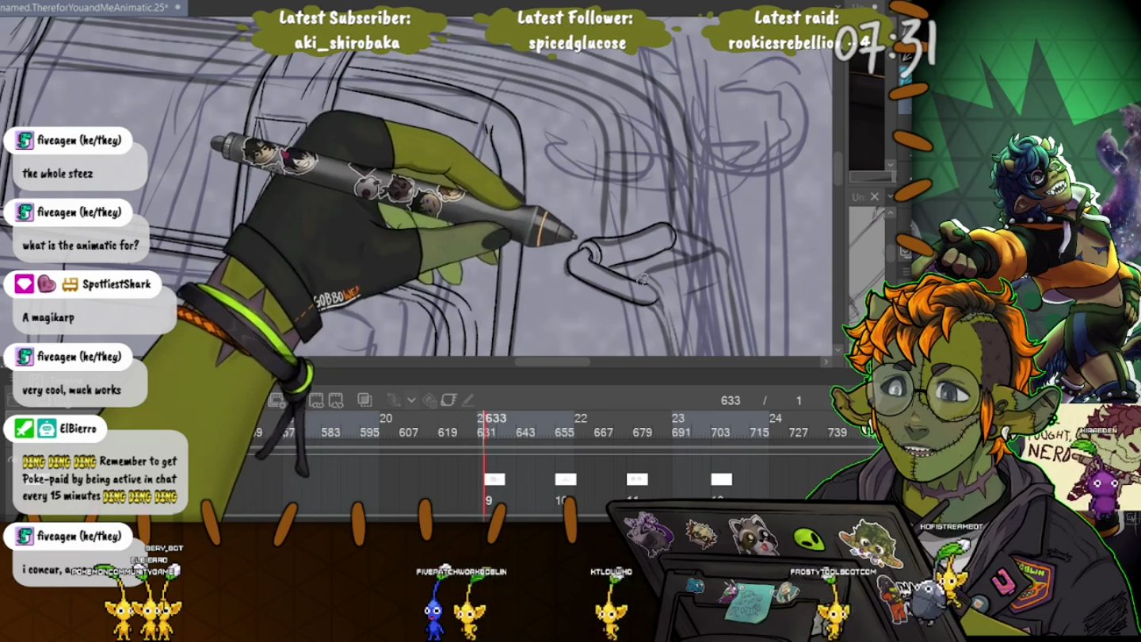
key(ctrl+s)
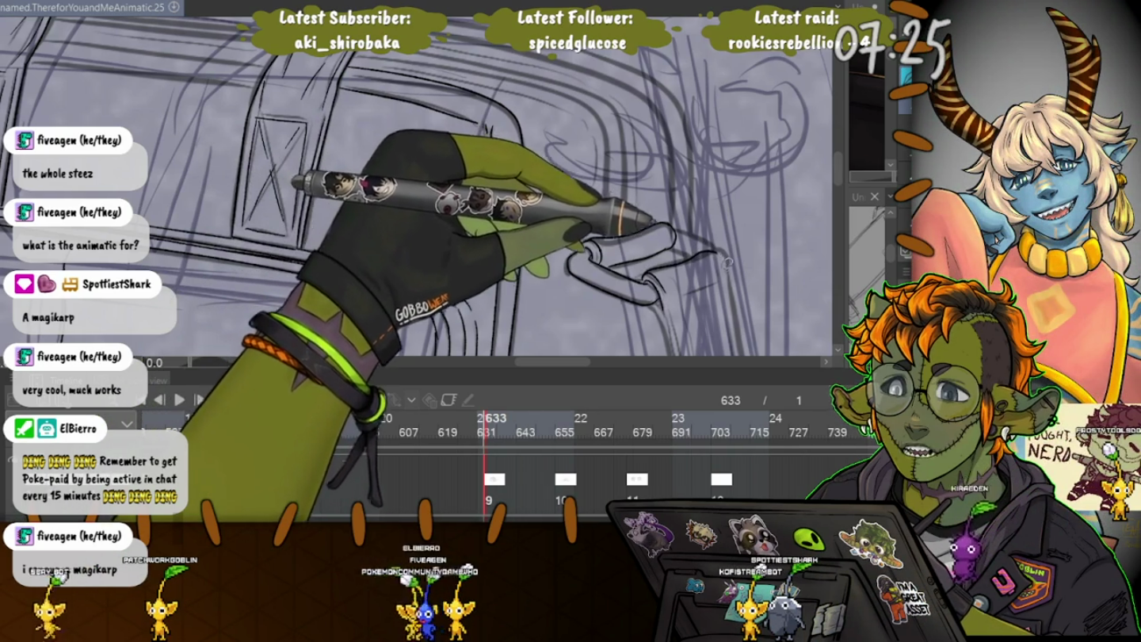
drag(724, 256, 666, 169)
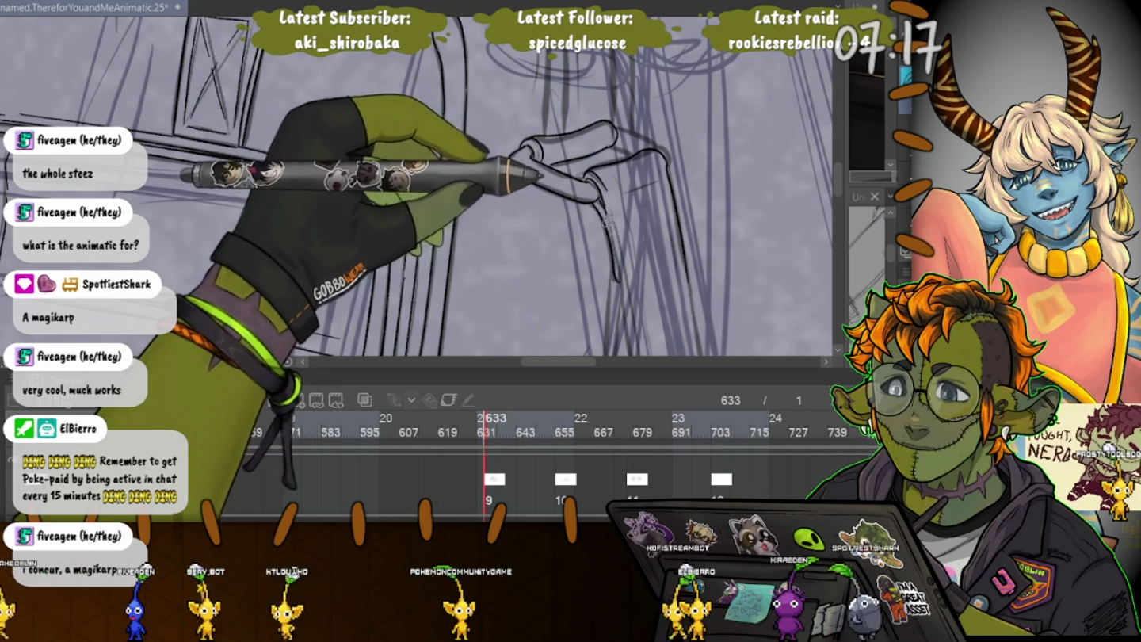
drag(507, 198, 511, 167)
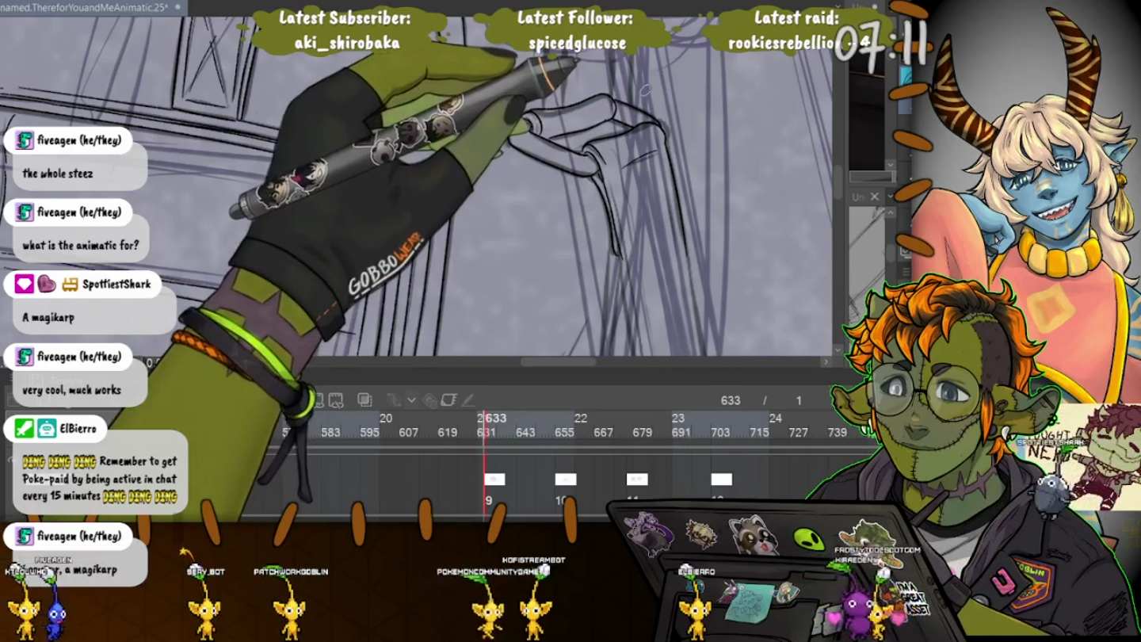
scroll(521, 275, down, 5)
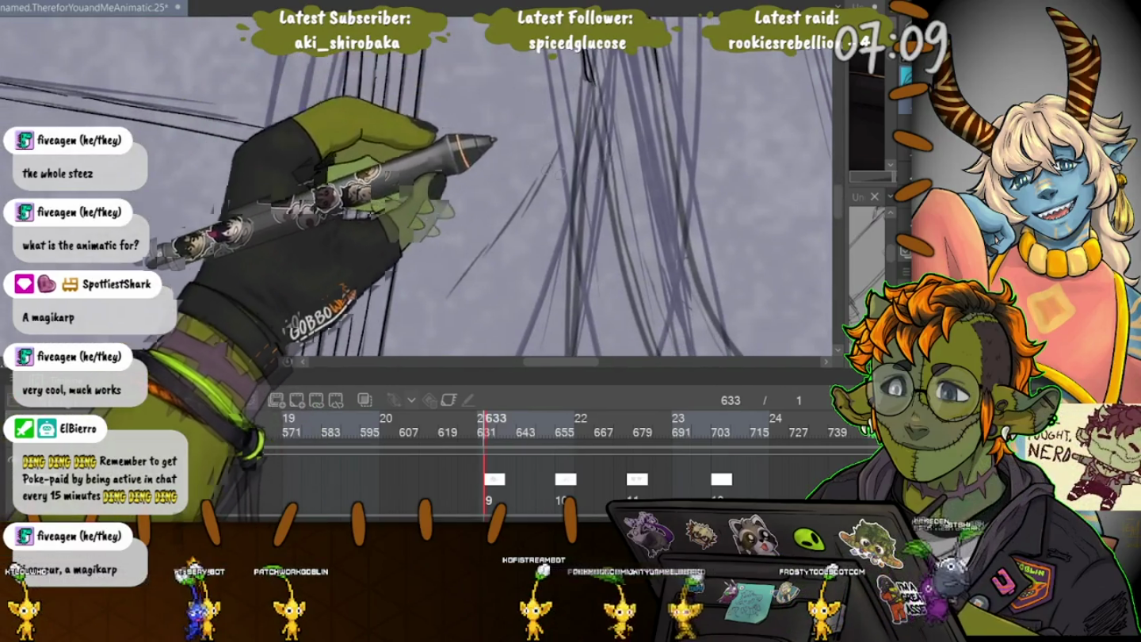
scroll(520, 274, up, 6)
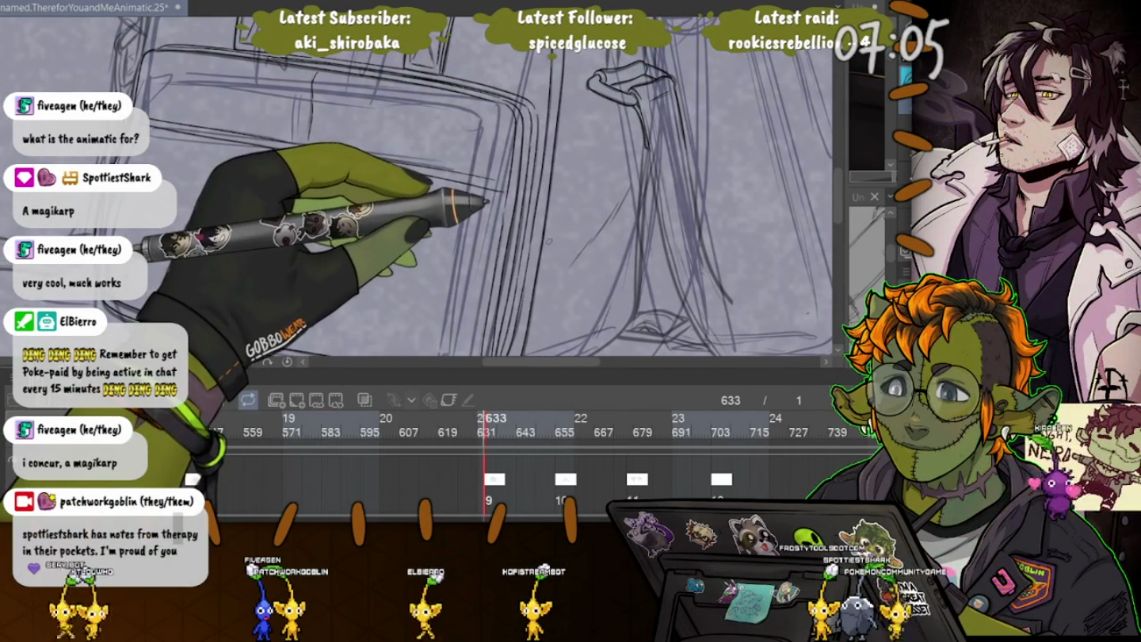
scroll(521, 274, down, 5)
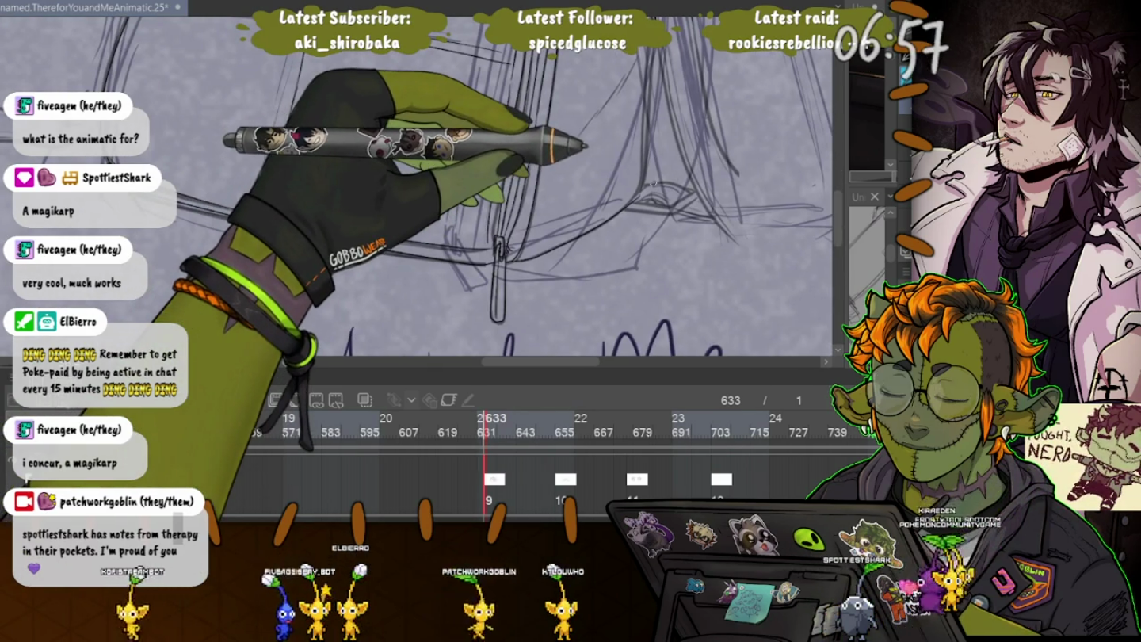
scroll(415, 190, up, 2)
scroll(416, 190, up, 2)
scroll(416, 190, up, 1)
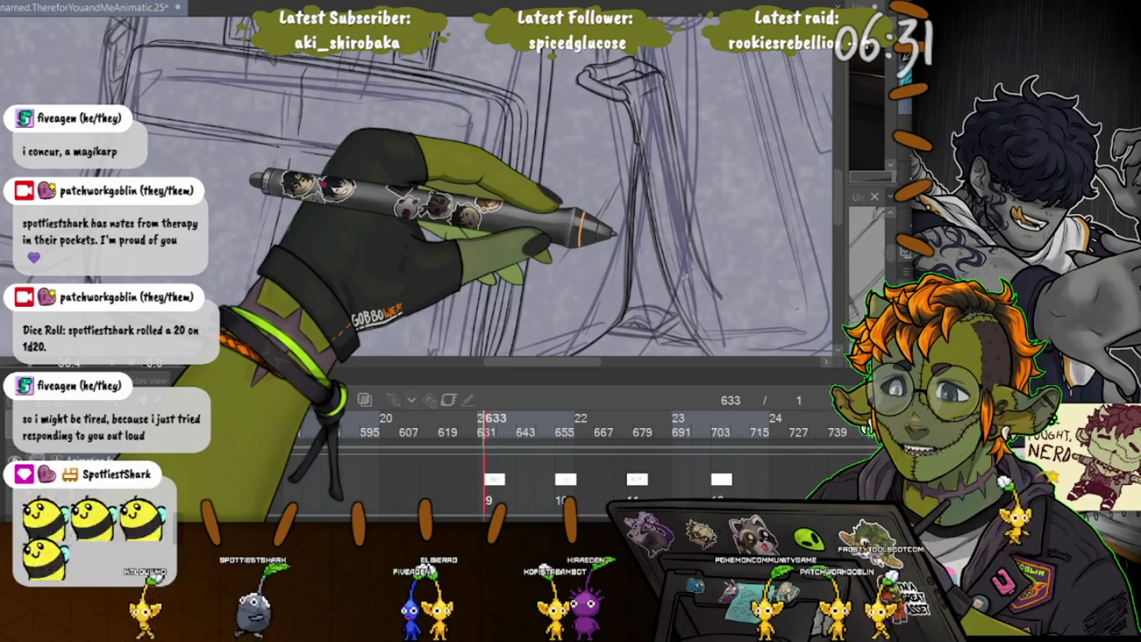
scroll(419, 182, up, 3)
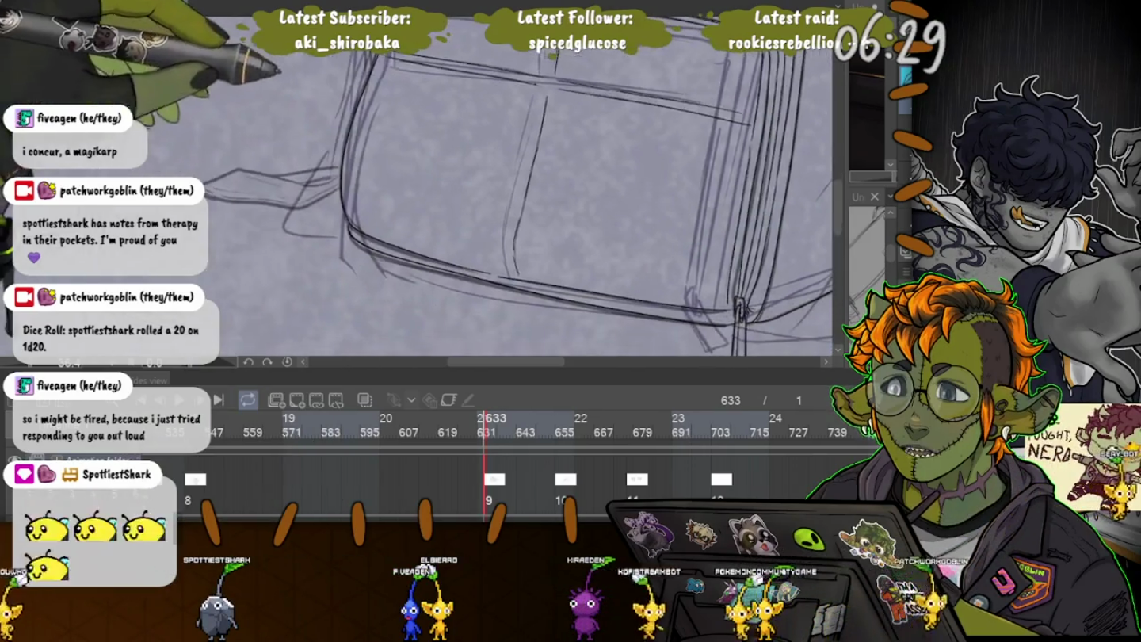
Ink the elongated strap loop over the rough bag sketch.
scroll(495, 180, down, 3)
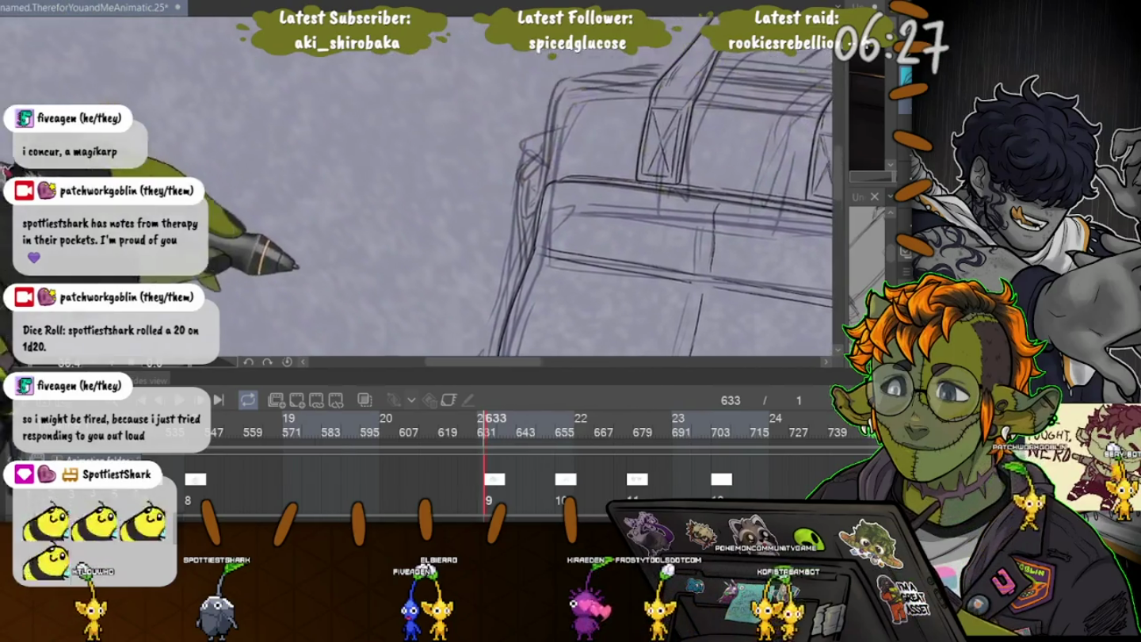
scroll(495, 180, up, 3)
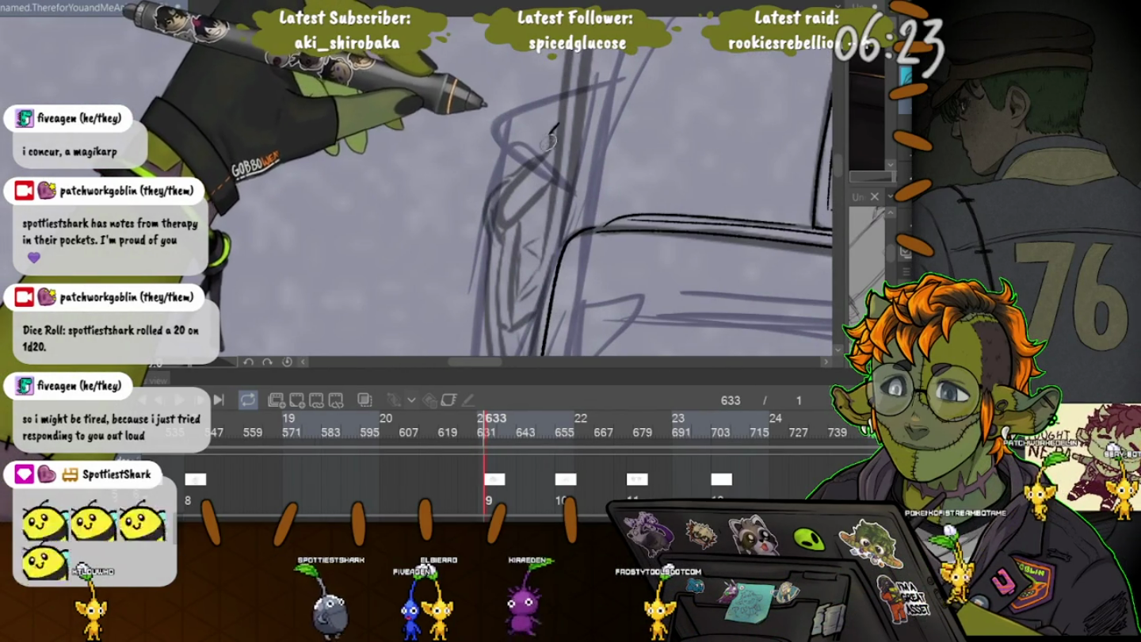
mouse_move(497, 205)
mouse_down()
mouse_move(536, 160)
mouse_move(498, 228)
mouse_up()
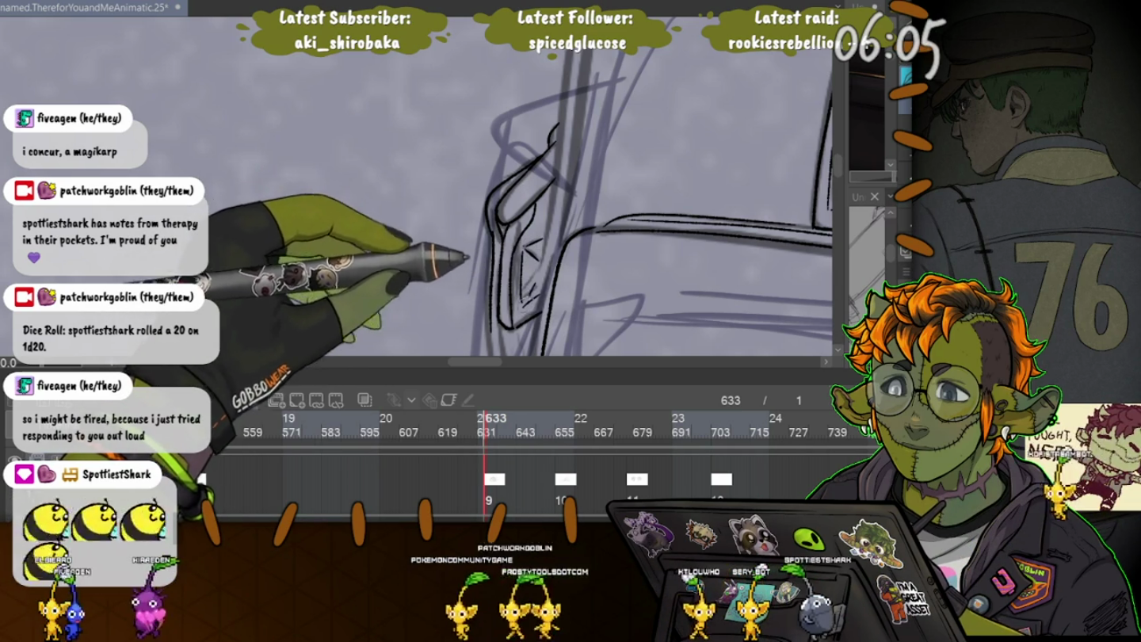
Zoom out to reframe the bag, then ink a long strap line across it.
drag(474, 214, 439, 107)
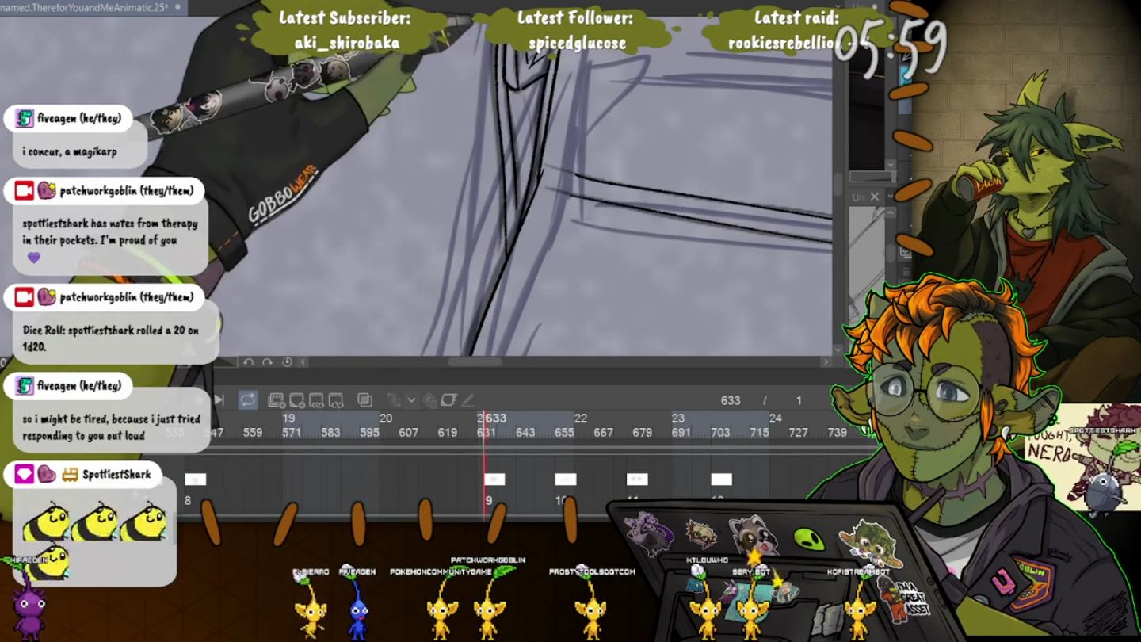
key(ctrl+minus)
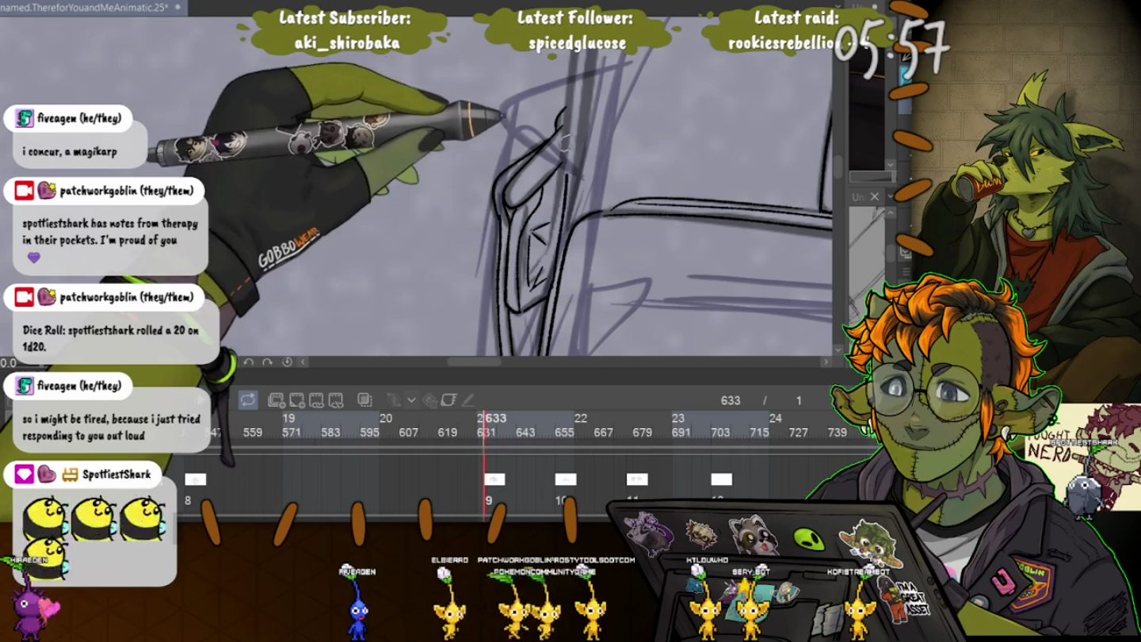
mouse_move(566, 154)
mouse_down()
mouse_move(555, 233)
mouse_move(562, 127)
mouse_up()
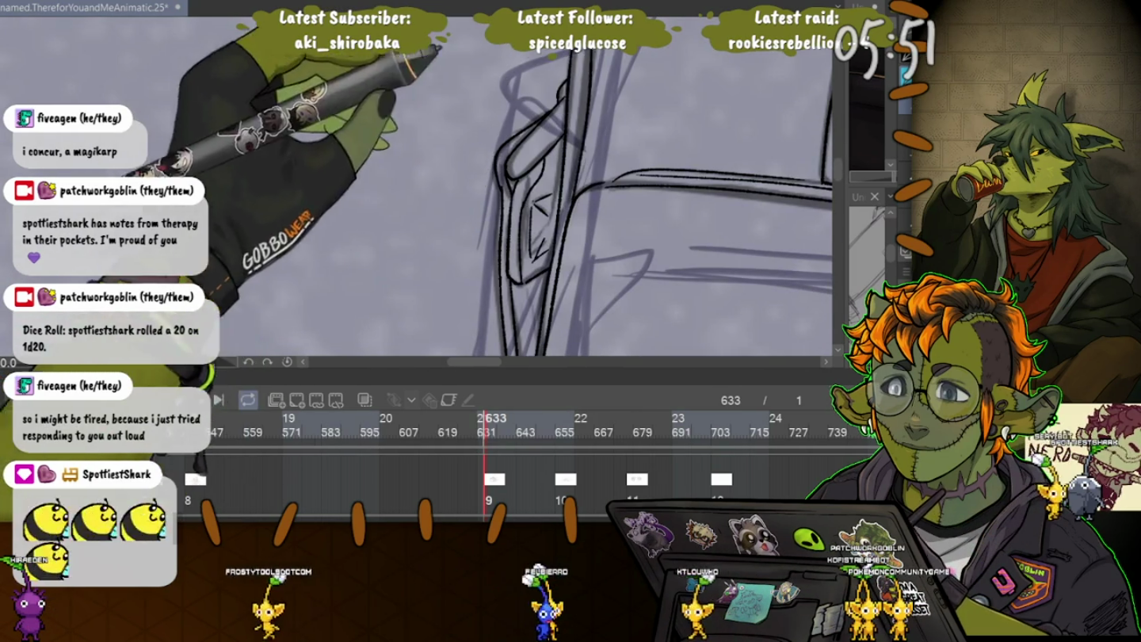
drag(594, 159, 554, 332)
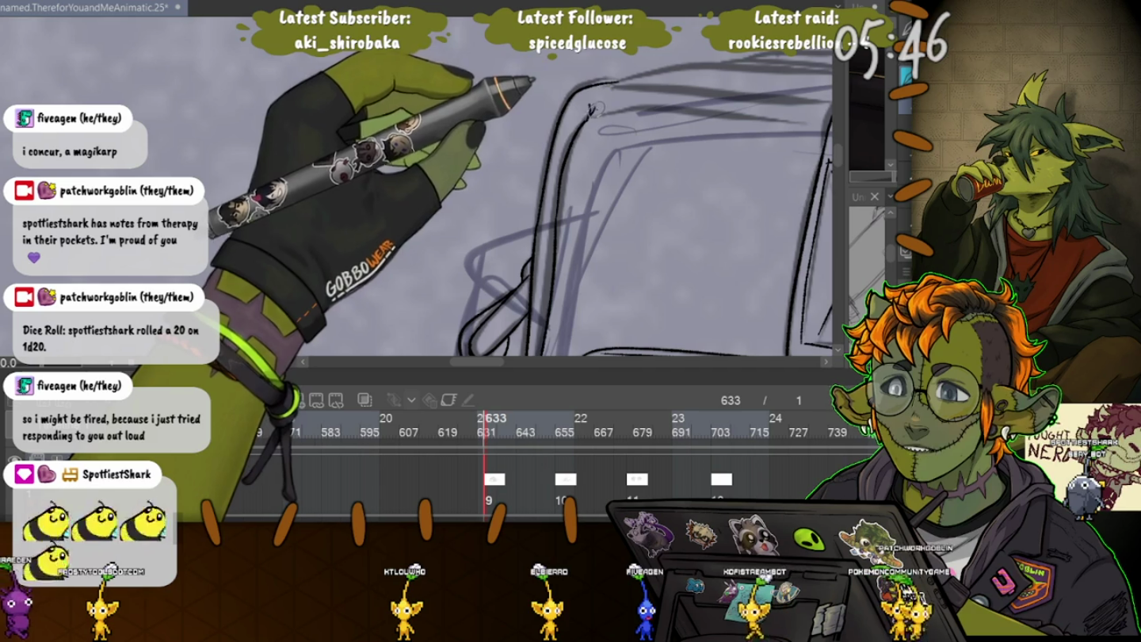
drag(555, 198, 488, 222)
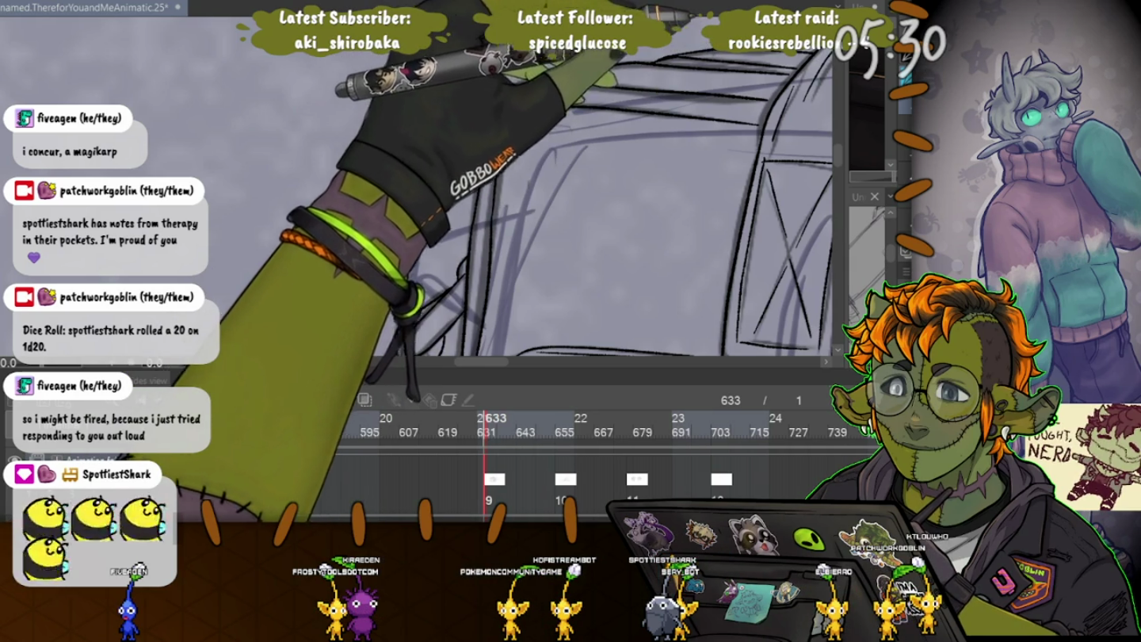
scroll(444, 198, right, 3)
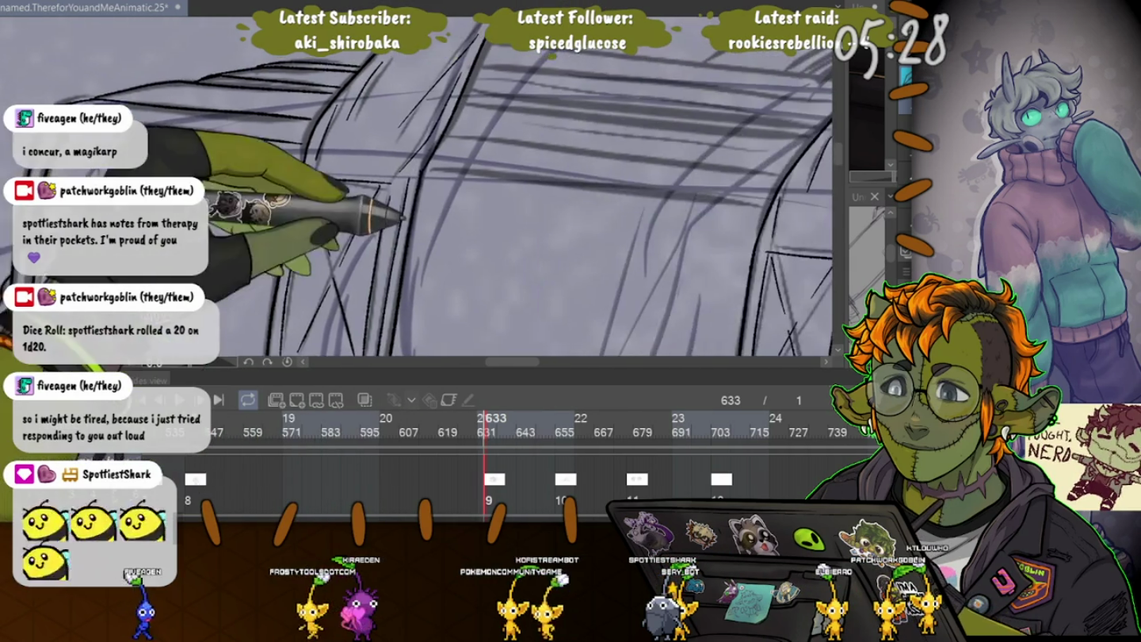
scroll(444, 198, right, 2)
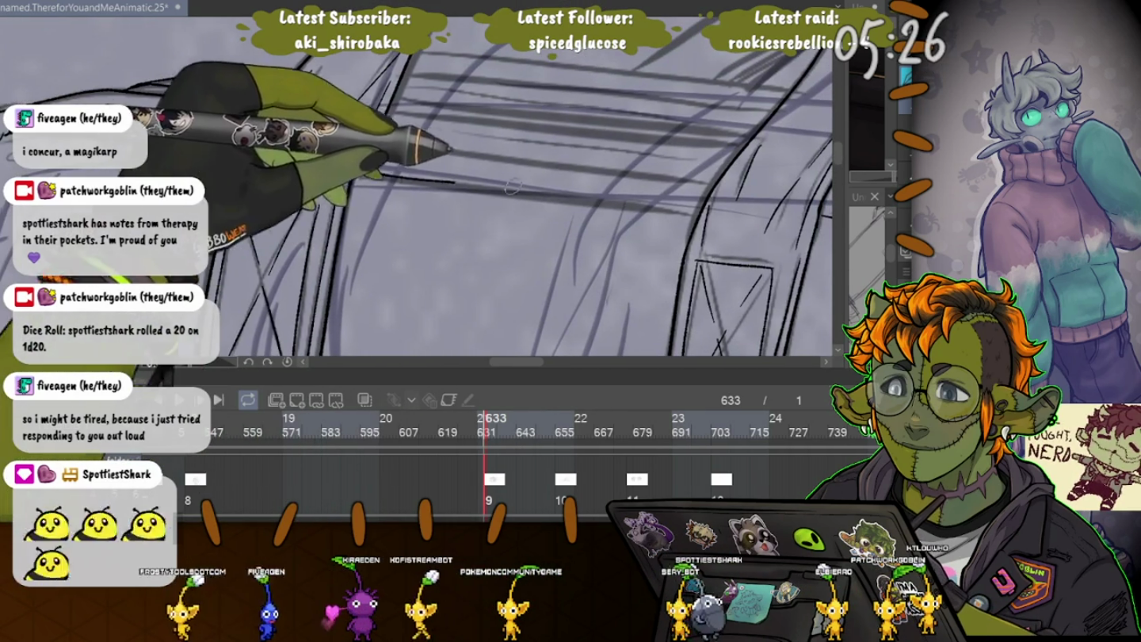
drag(359, 170, 698, 207)
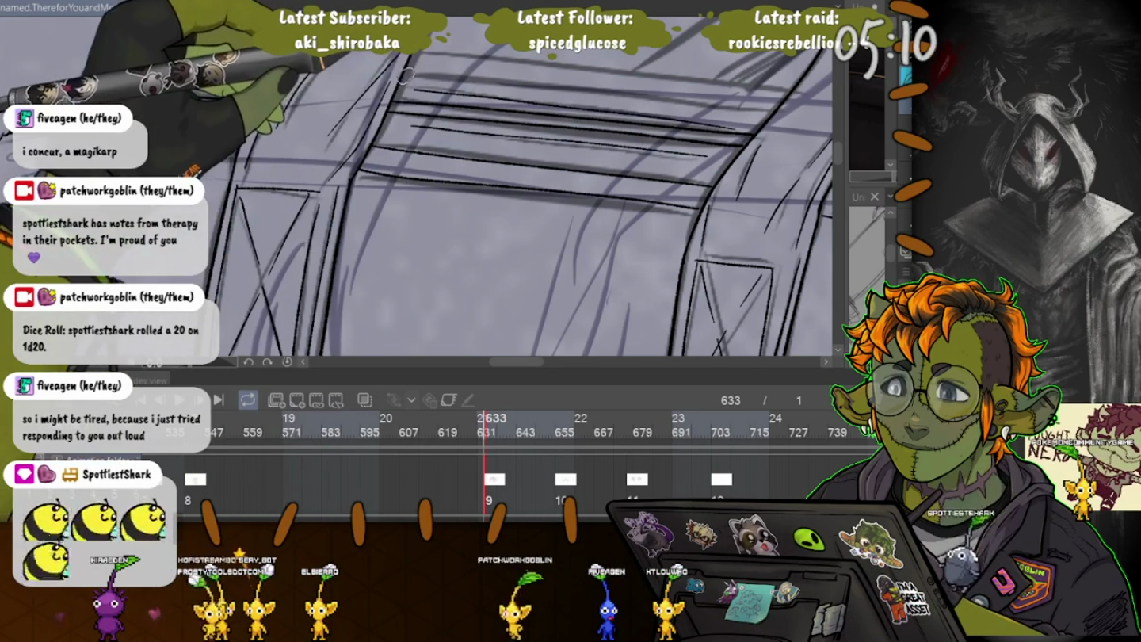
mouse_move(417, 97)
mouse_down()
mouse_move(258, 235)
mouse_move(248, 70)
mouse_up()
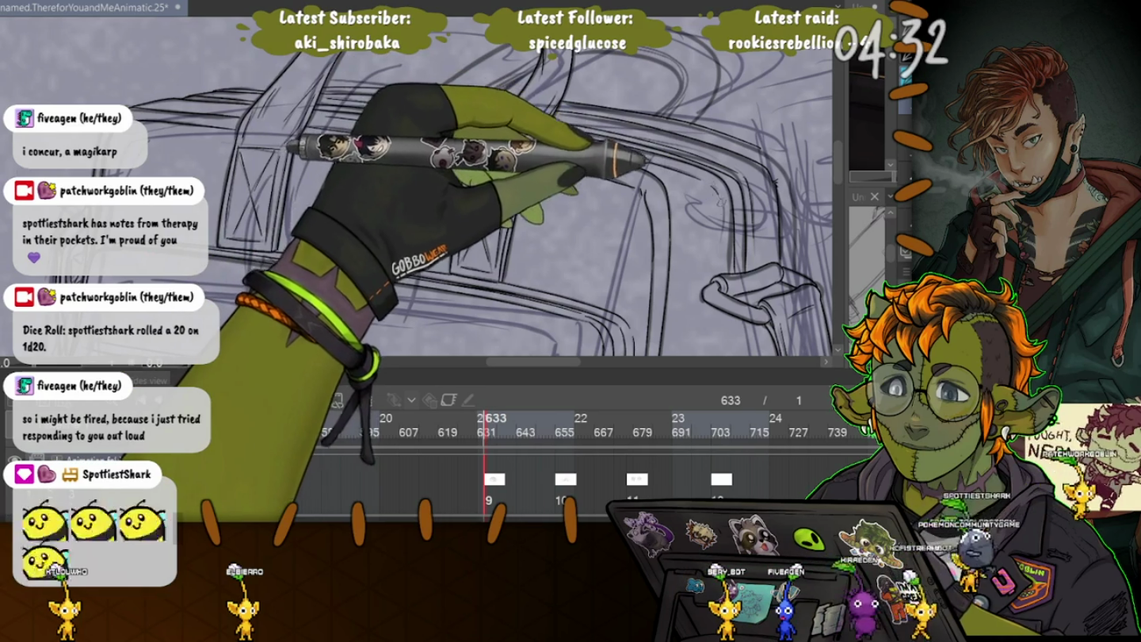
Rotate the canvas to line up the strap lines and show the two bag reference images.
scroll(416, 191, up, 2)
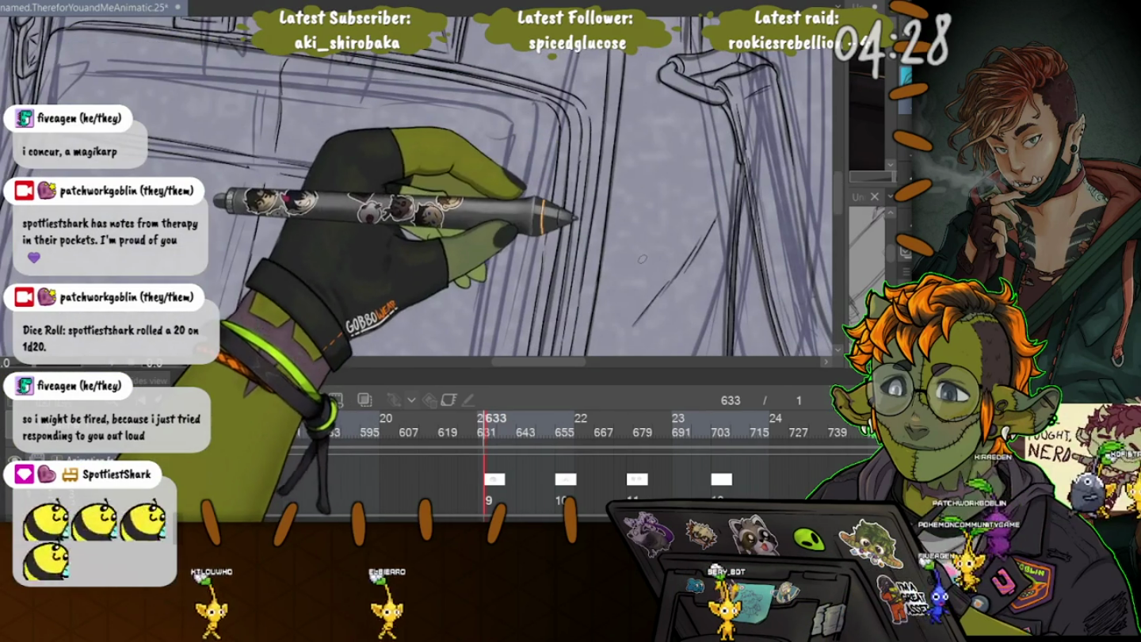
scroll(417, 189, down, 1)
scroll(416, 190, down, 2)
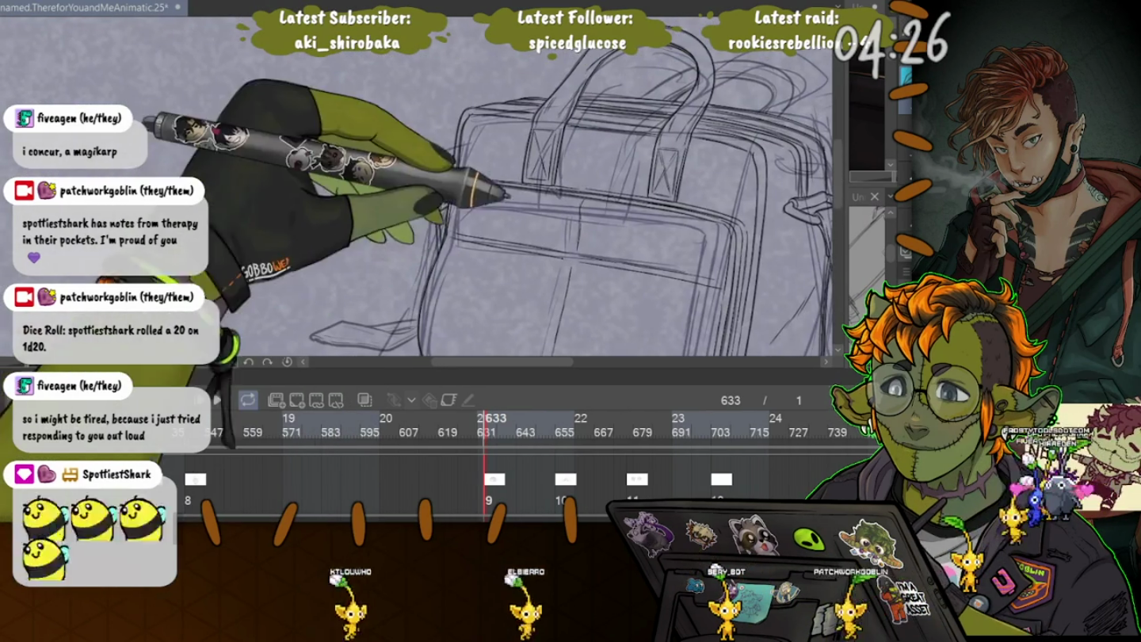
scroll(580, 193, up, 2)
scroll(580, 193, up, 2)
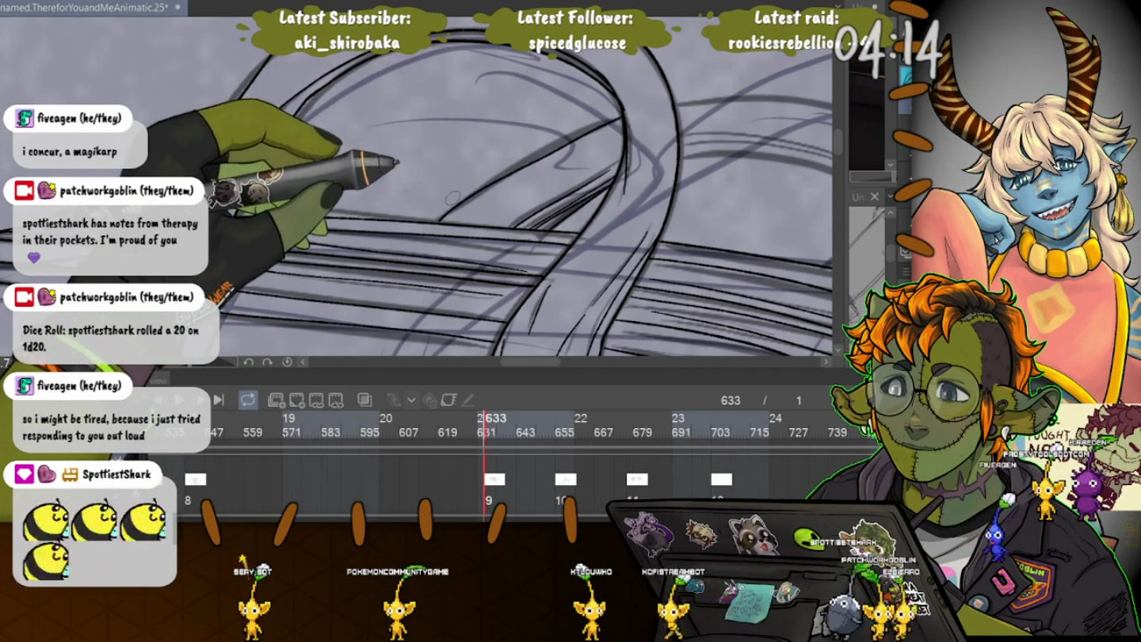
drag(452, 196, 415, 153)
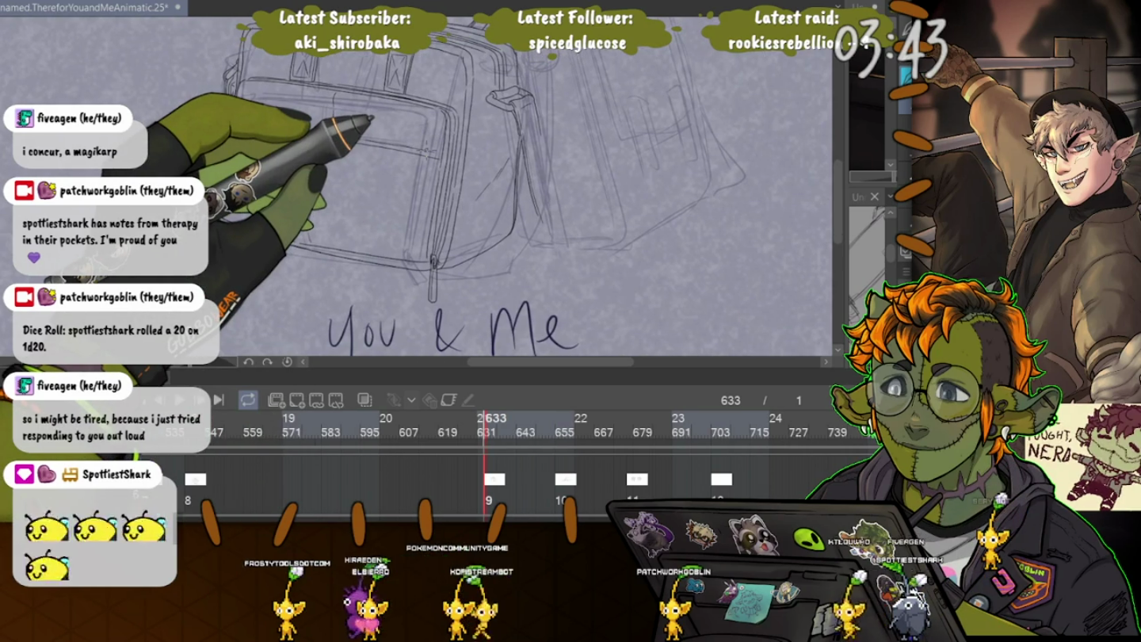
scroll(507, 104, up, 2)
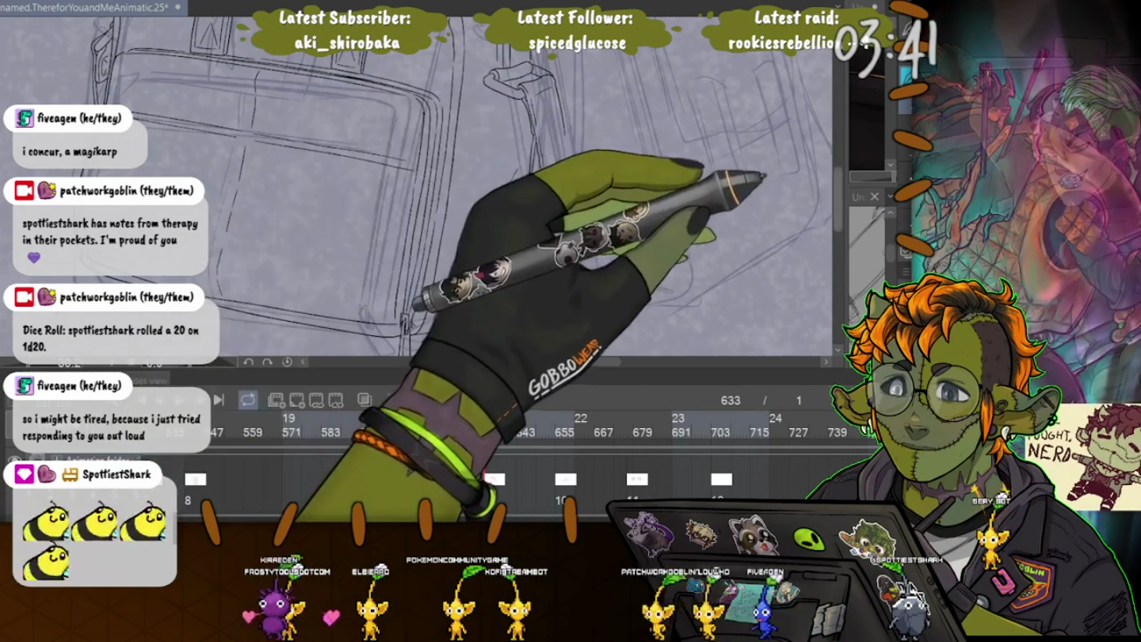
key(Tab)
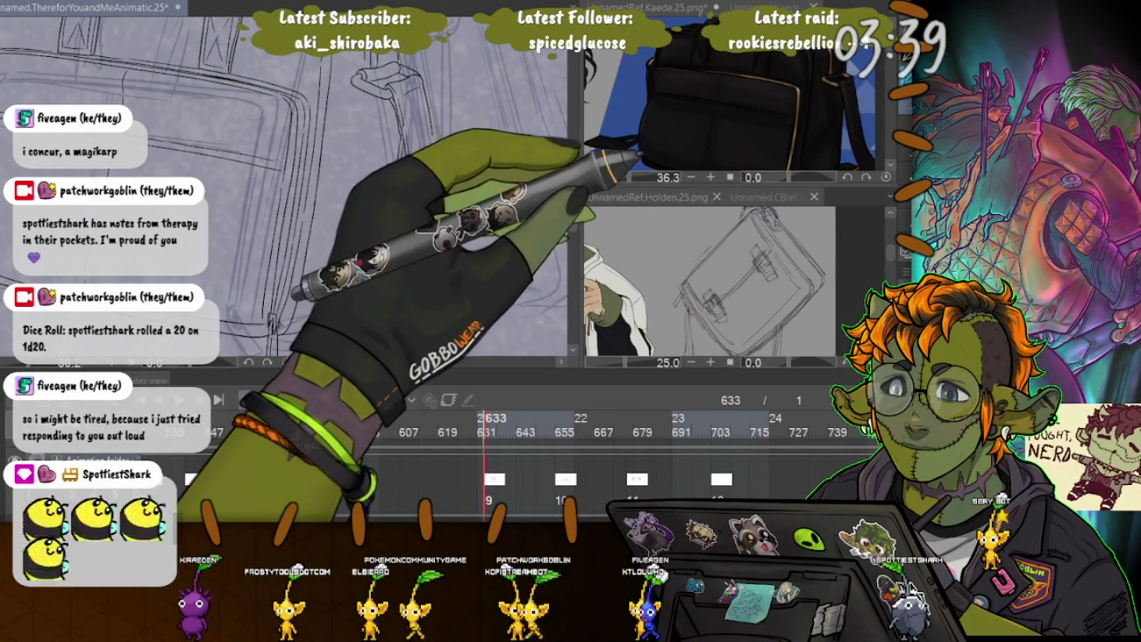
Zoom the Holden reference to 40.3 on the bag, and pan the canvas to the strap buckle.
drag(736, 178, 738, 62)
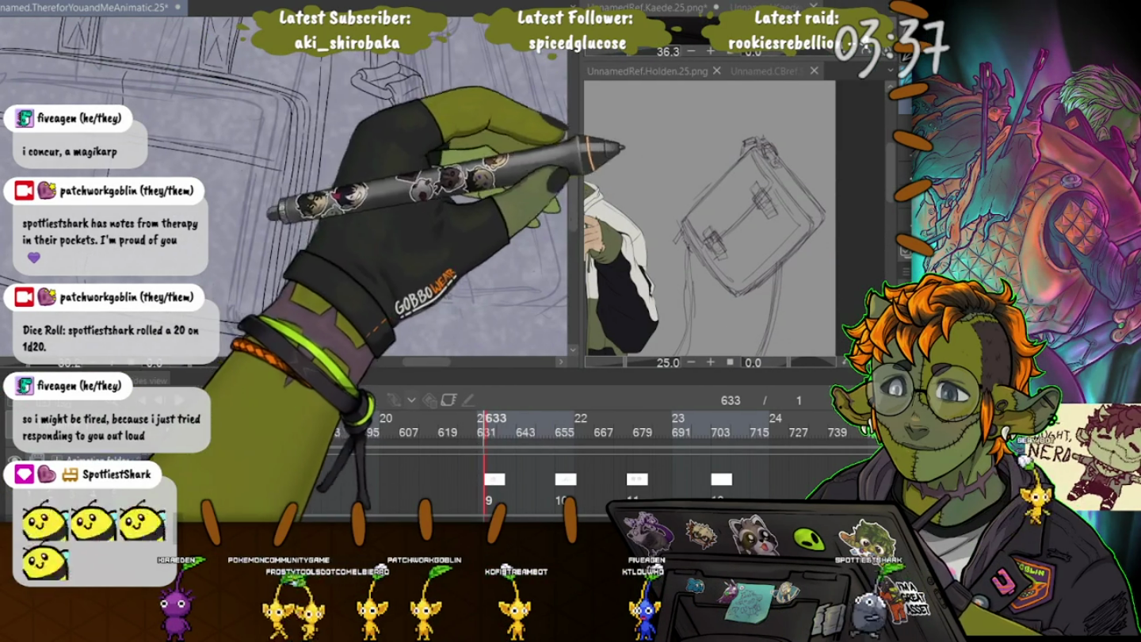
scroll(648, 142, up, 2)
drag(647, 141, 632, 86)
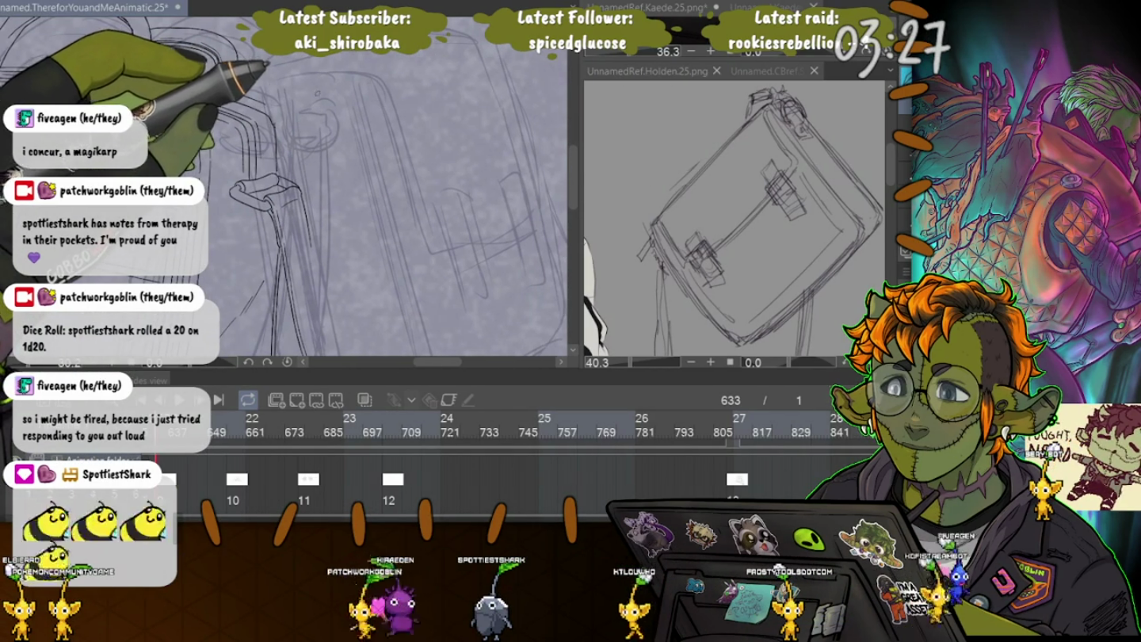
drag(262, 190, 332, 151)
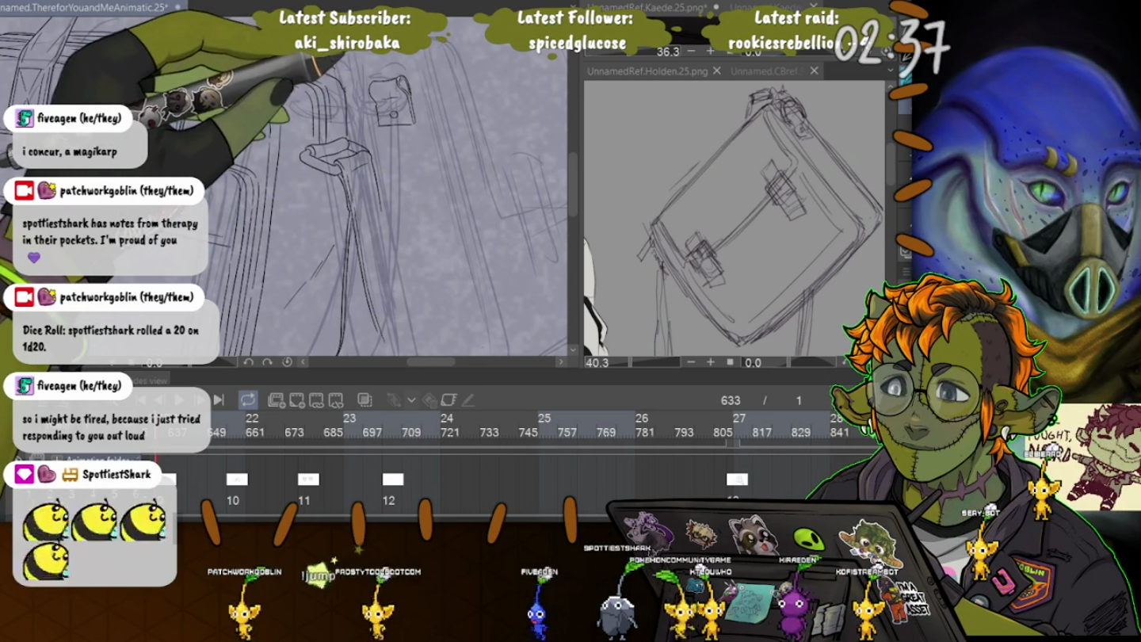
Ink a curved line of the ring-shaped strap loop, then frame the handle and loop.
drag(393, 86, 367, 111)
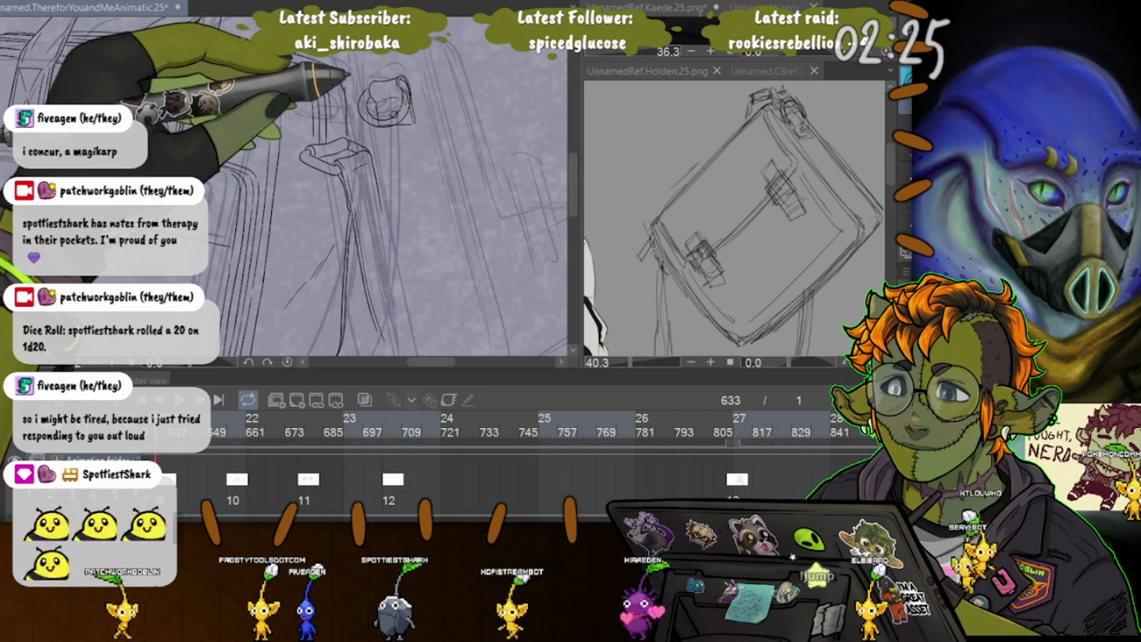
scroll(317, 189, up, 3)
scroll(318, 198, up, 2)
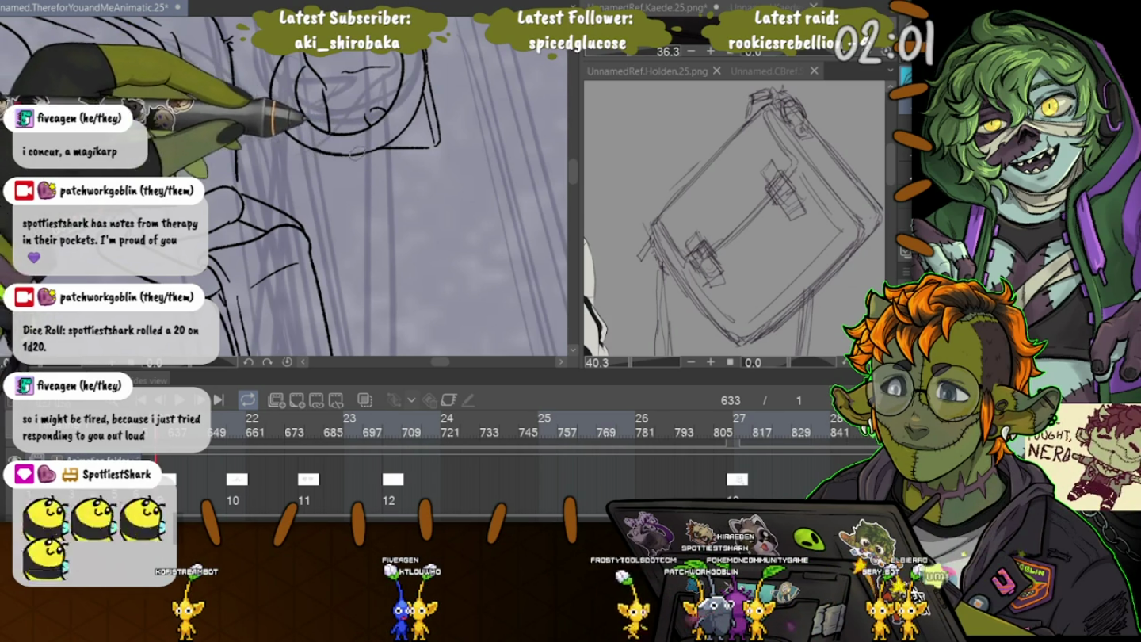
drag(277, 95, 430, 111)
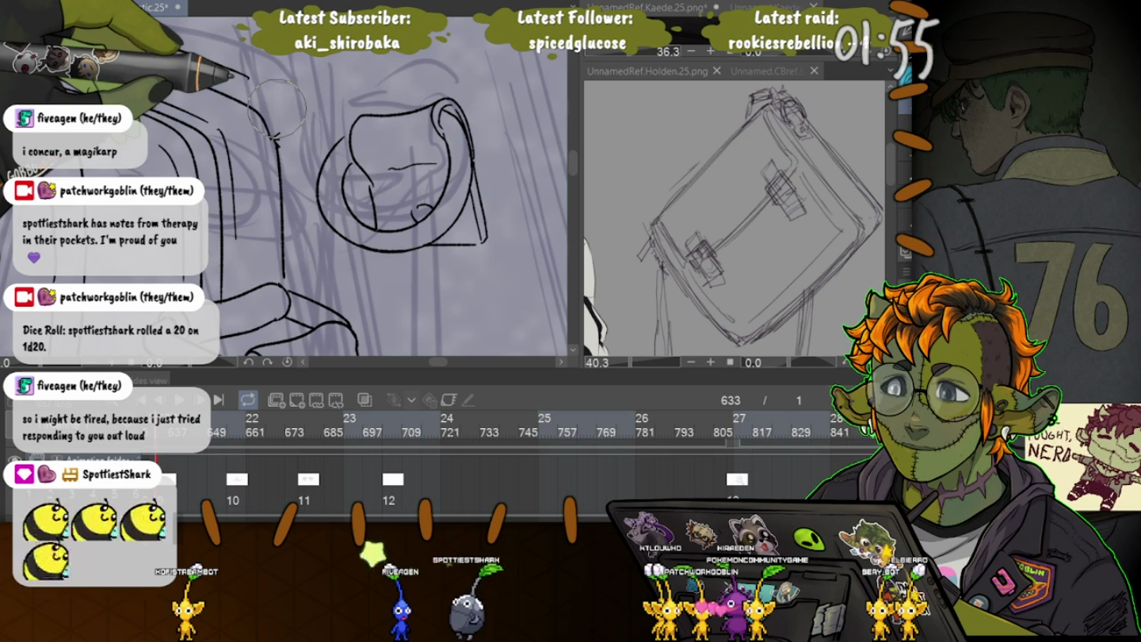
scroll(276, 108, down, 3)
drag(341, 238, 357, 138)
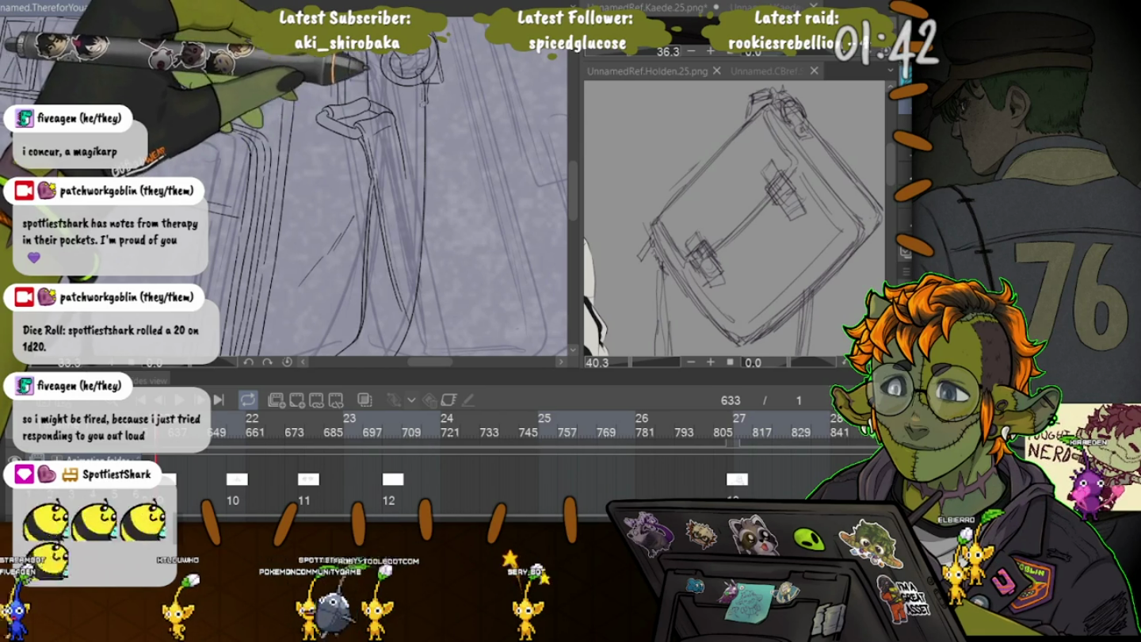
scroll(381, 198, down, 2)
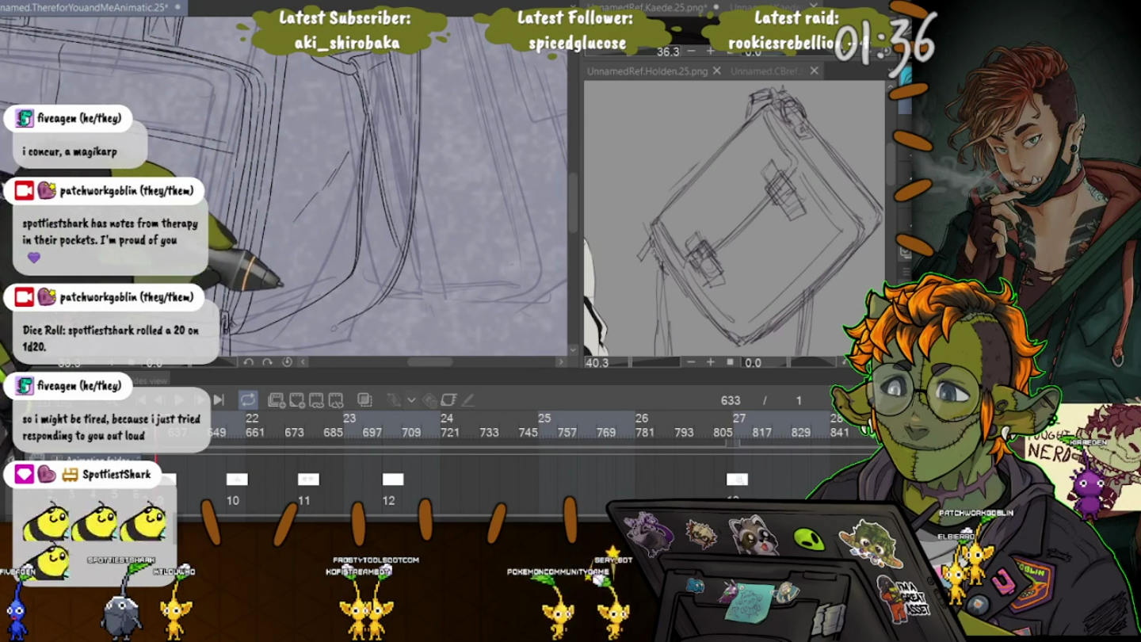
Zoom in on the bag strap and pan along it to the next section.
scroll(285, 198, up, 3)
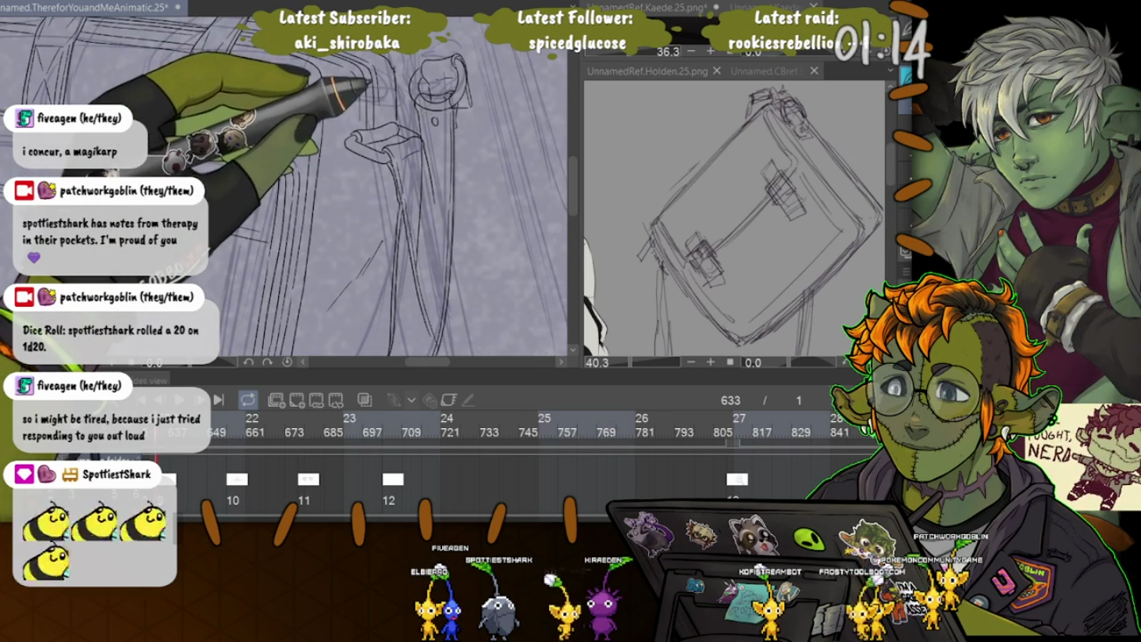
scroll(285, 190, up, 3)
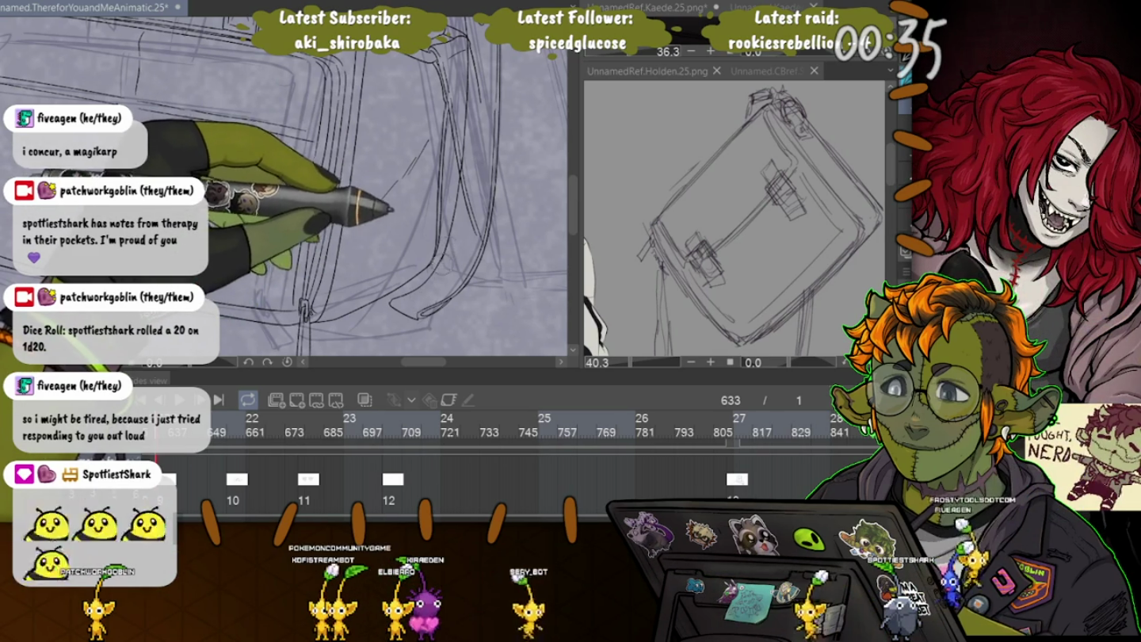
scroll(441, 273, up, 3)
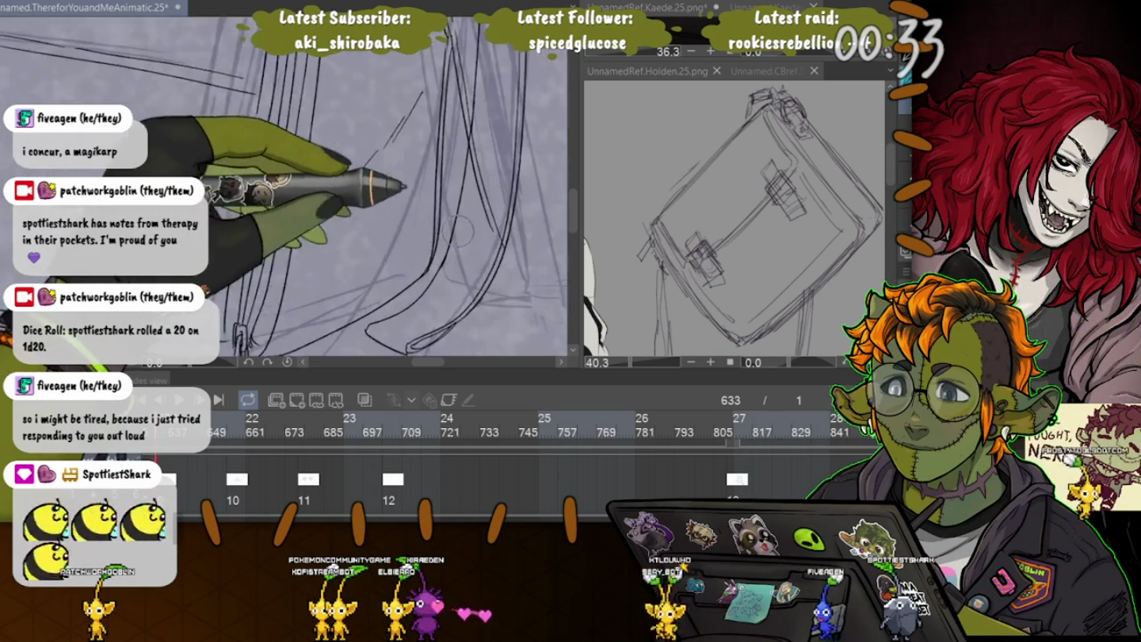
scroll(441, 272, up, 3)
mouse_move(432, 294)
mouse_down()
mouse_move(470, 232)
mouse_move(431, 262)
mouse_up()
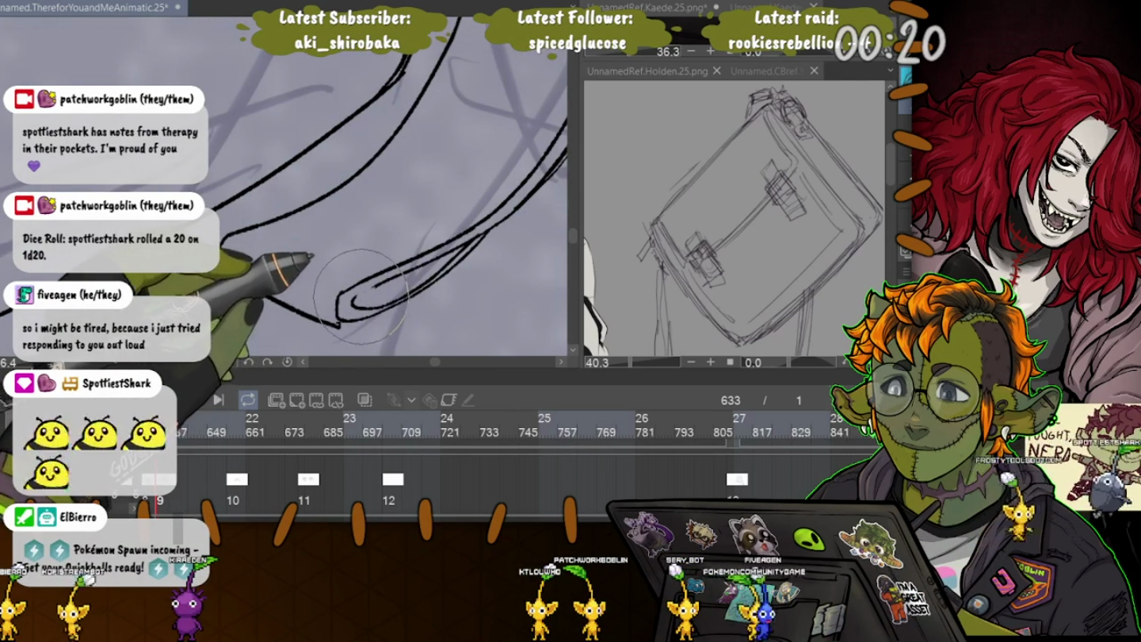
Extend the strap outline up and left, and add a short horizontal line beside it.
key(e)
key(p)
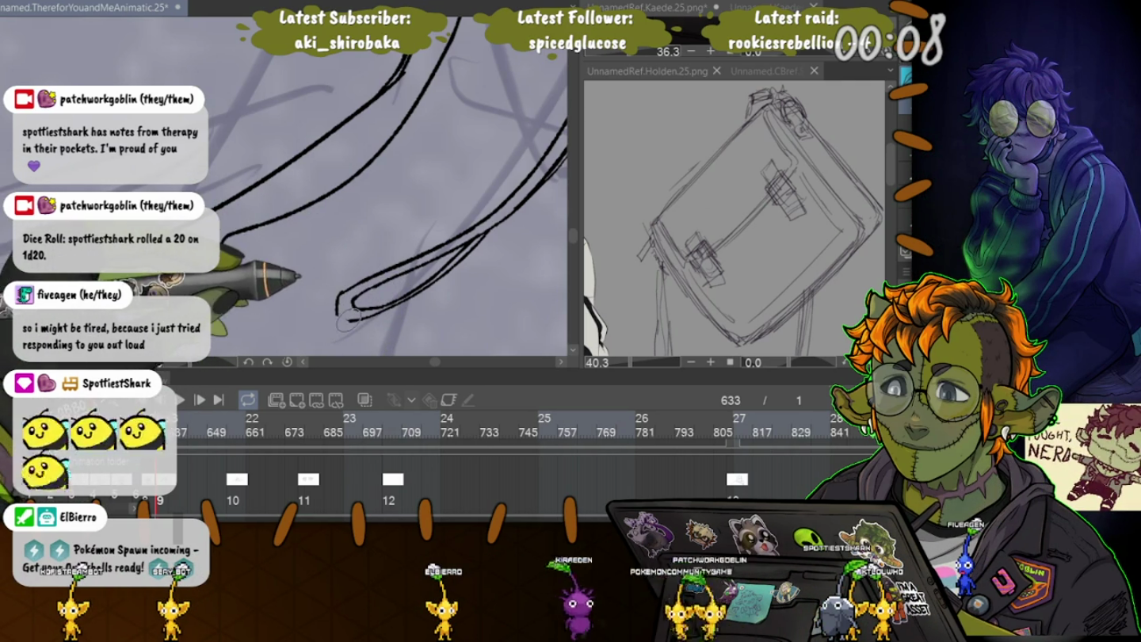
drag(305, 305, 248, 272)
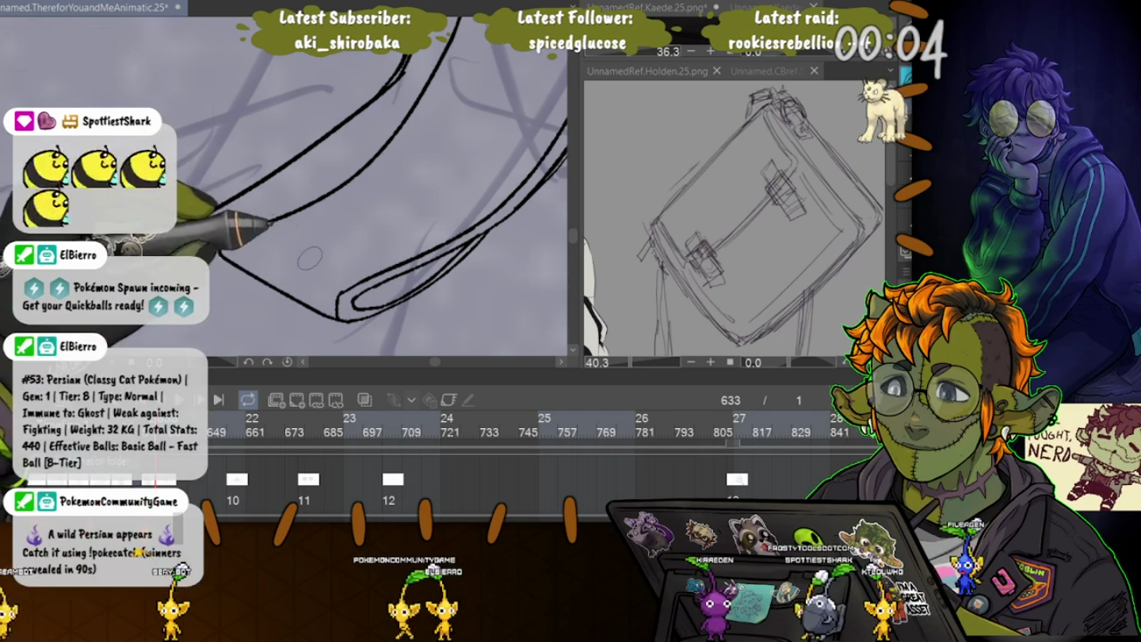
drag(350, 232, 412, 229)
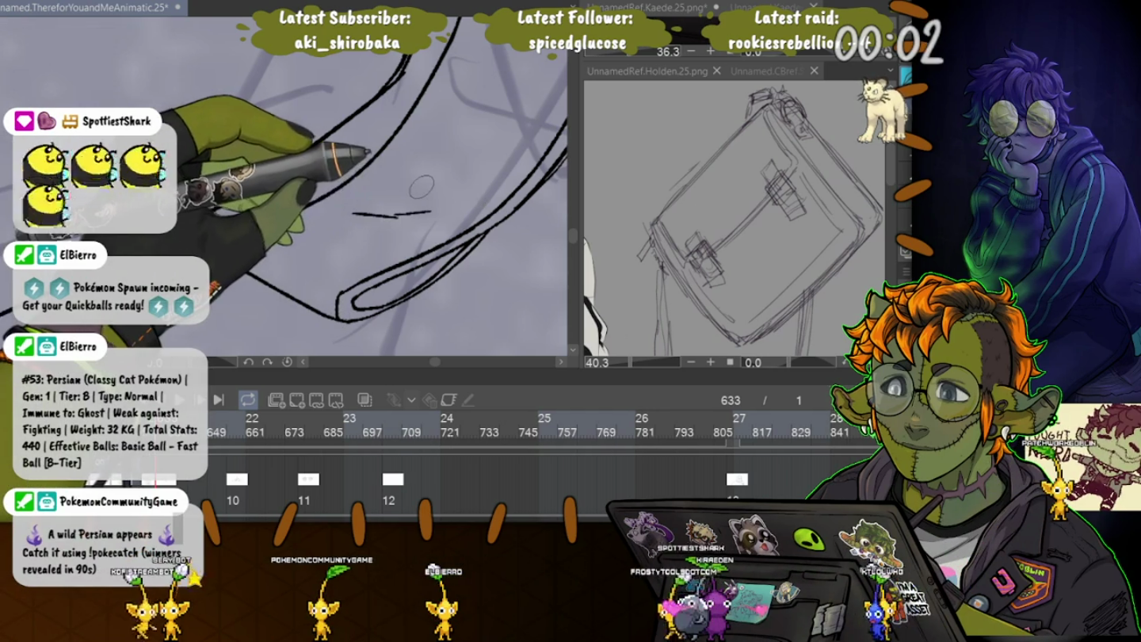
scroll(416, 194, down, 2)
drag(356, 230, 309, 277)
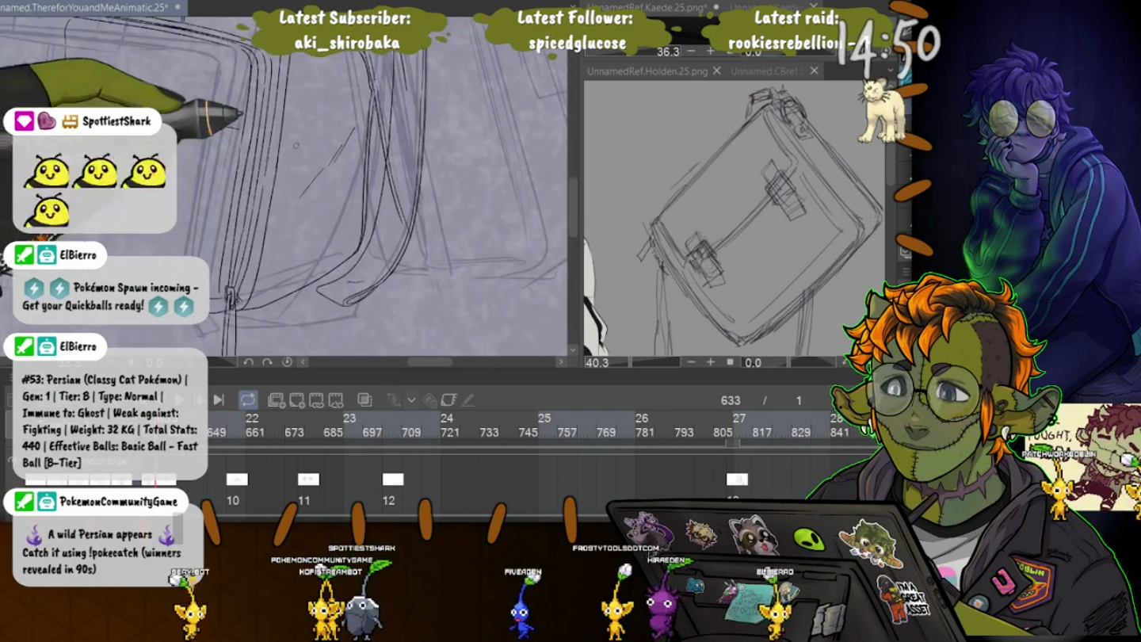
Fit the whole frame to the window, then zoom onto the bag's flap and buckle.
drag(237, 114, 341, 261)
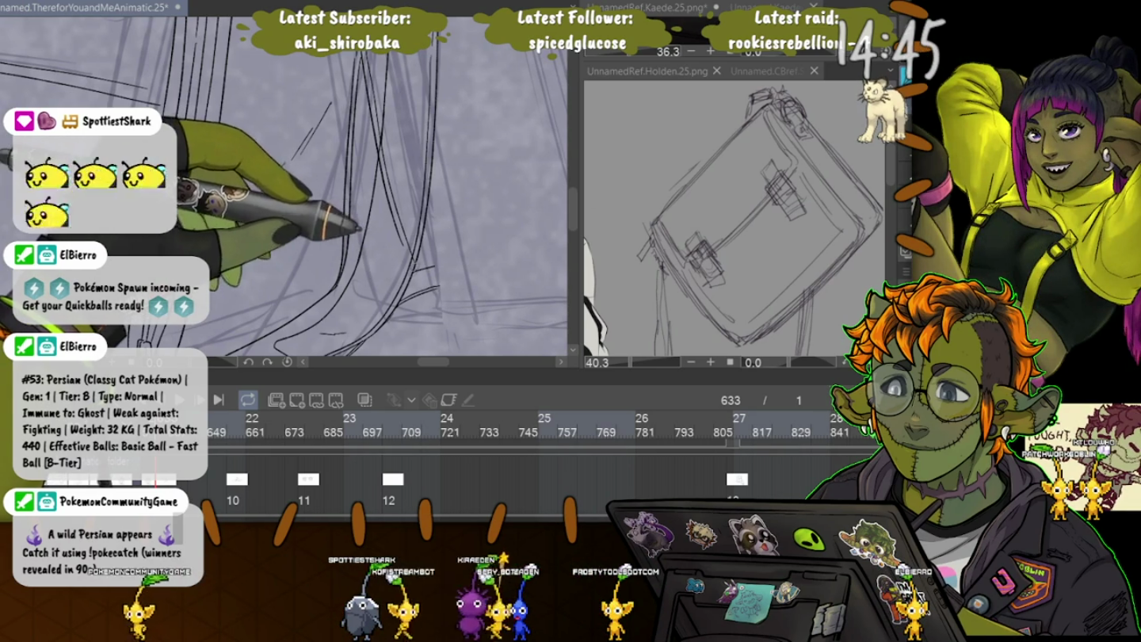
drag(356, 231, 396, 255)
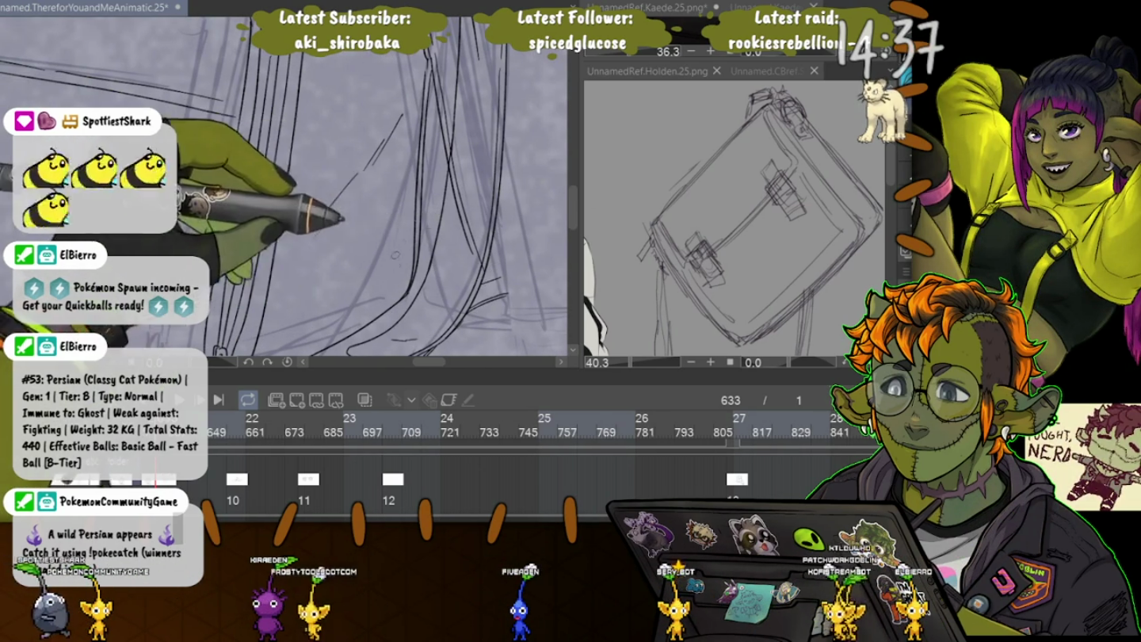
drag(395, 301, 412, 222)
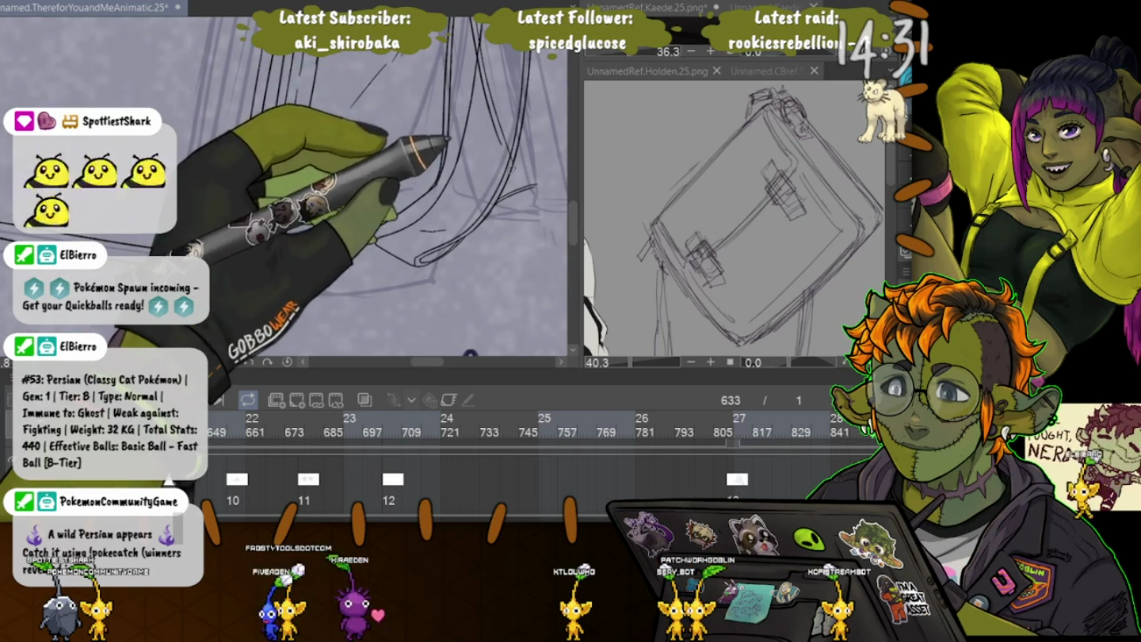
key(ctrl+0)
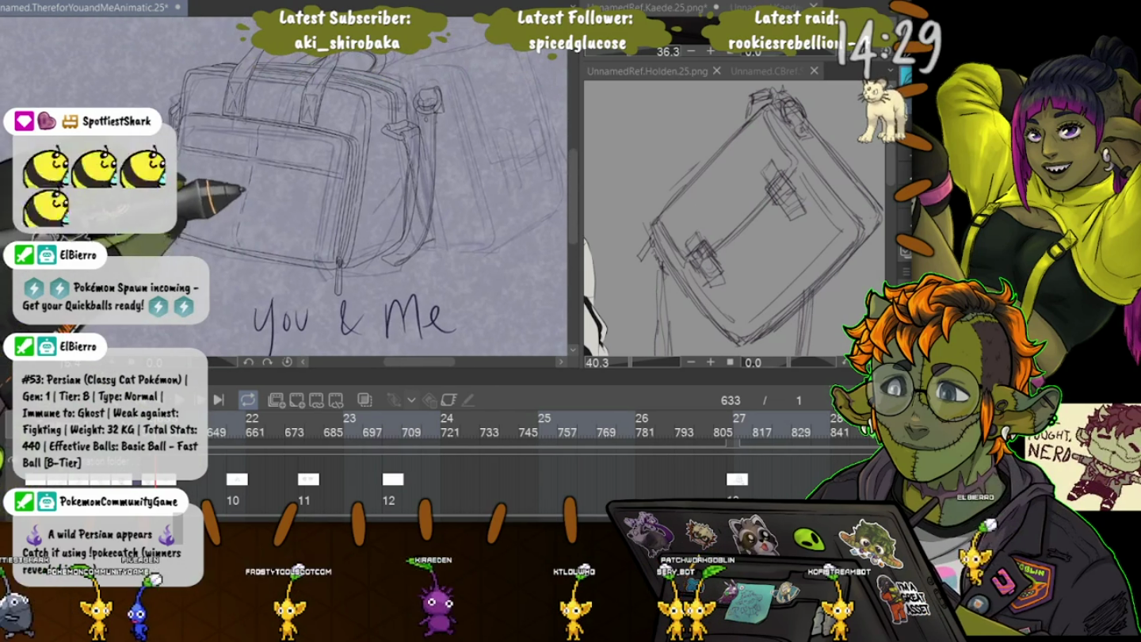
scroll(300, 220, up, 3)
scroll(299, 220, up, 2)
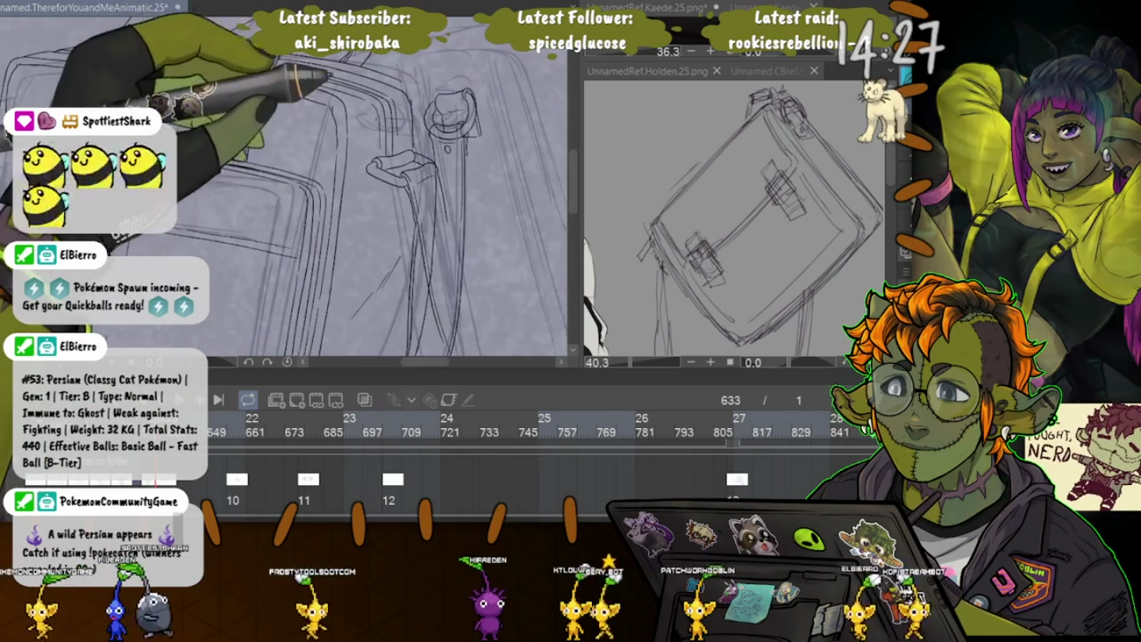
drag(445, 64, 425, 79)
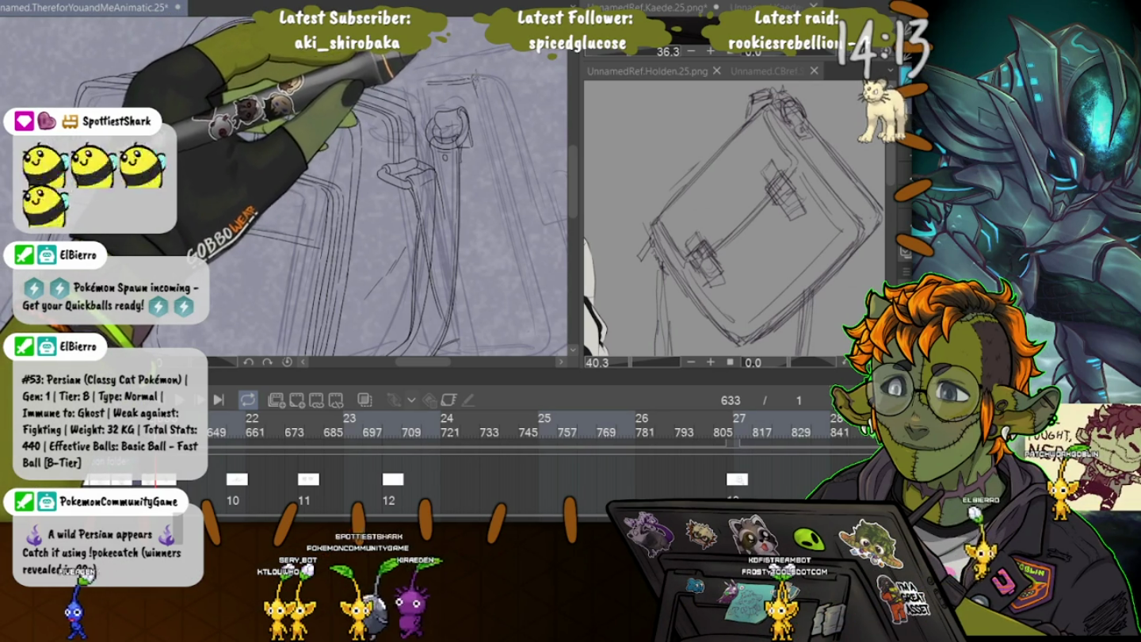
drag(400, 171, 372, 114)
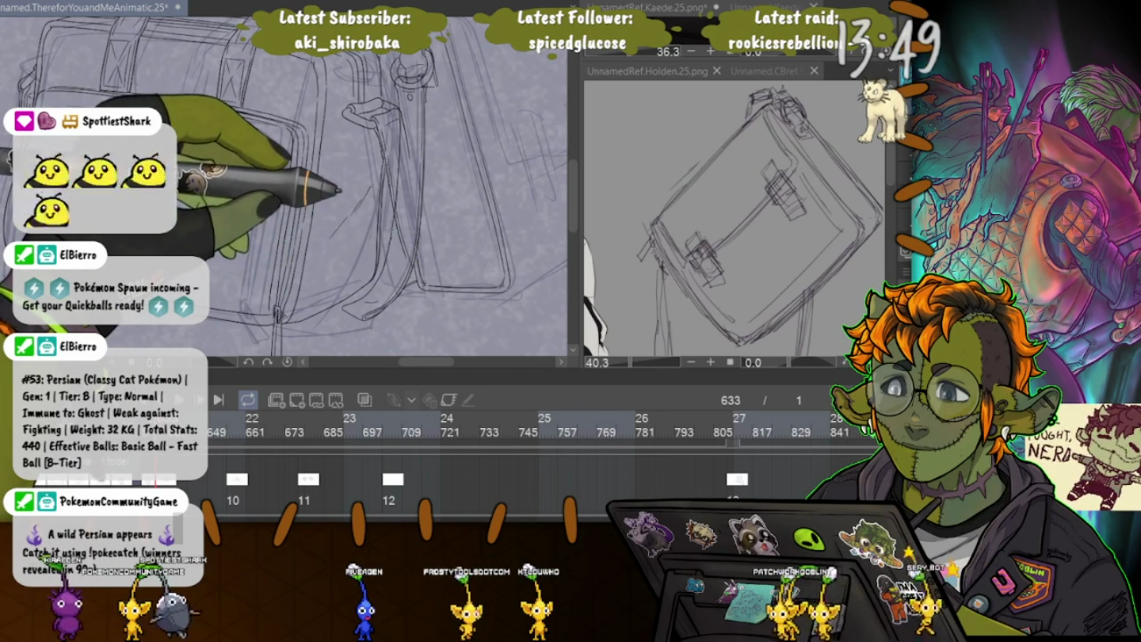
scroll(261, 145, up, 2)
scroll(260, 147, up, 2)
scroll(261, 146, up, 1)
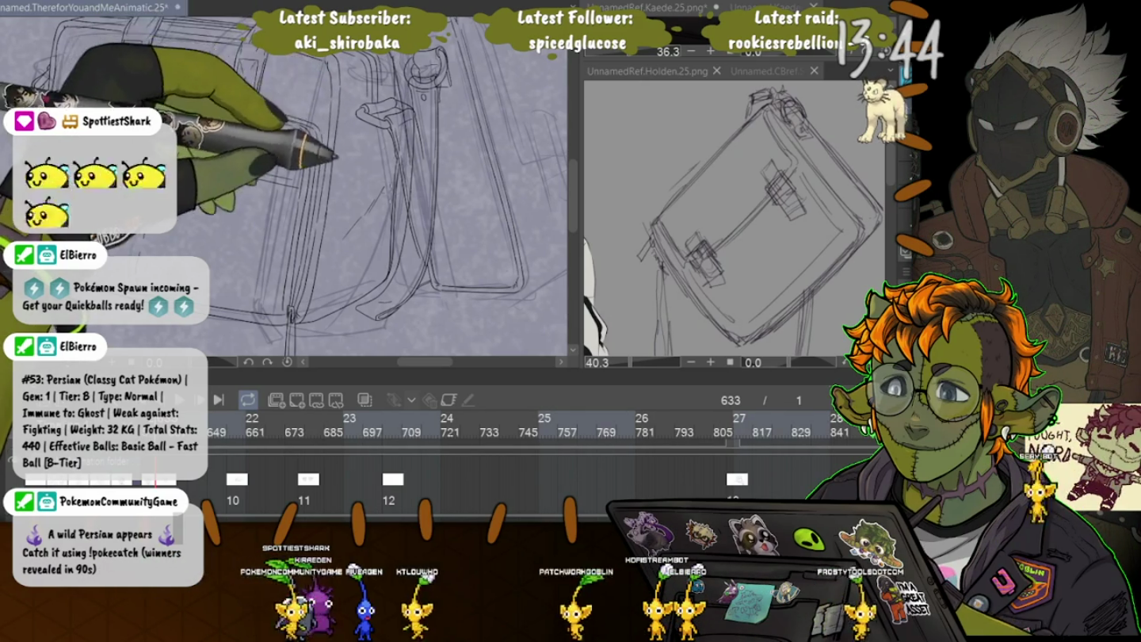
mouse_move(332, 197)
mouse_down()
mouse_move(303, 167)
mouse_move(365, 290)
mouse_up()
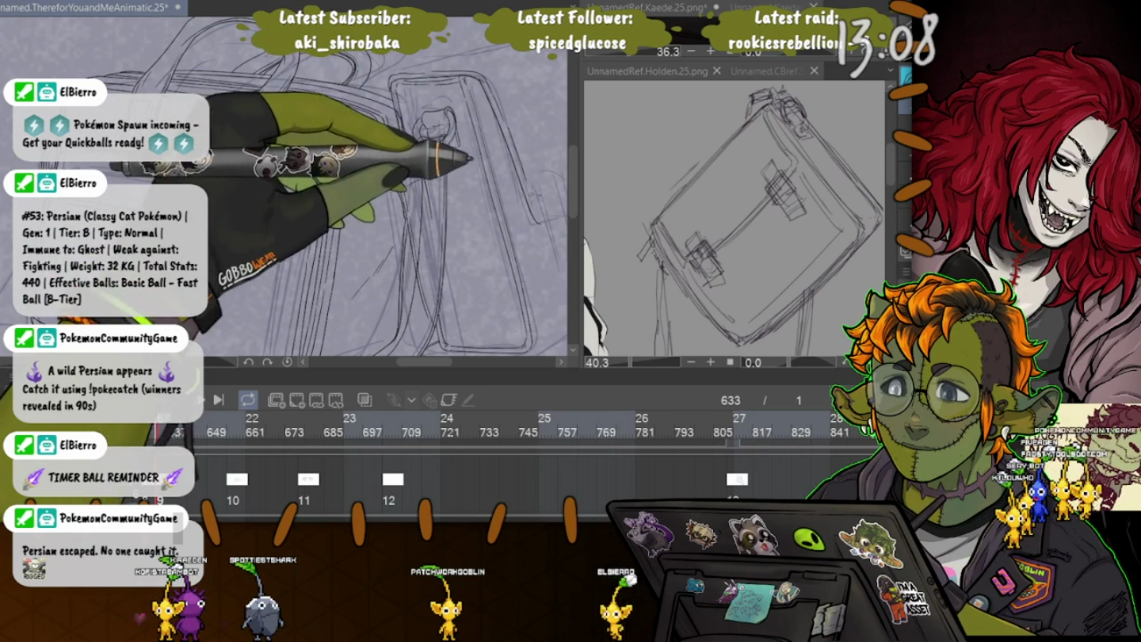
drag(443, 181, 277, 162)
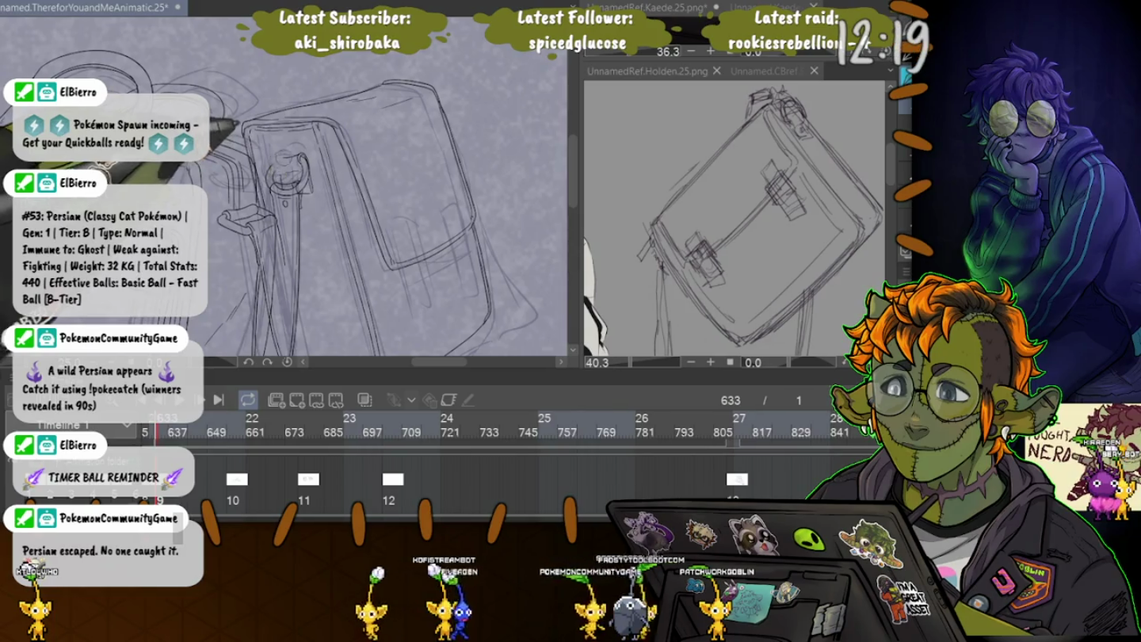
scroll(318, 190, up, 3)
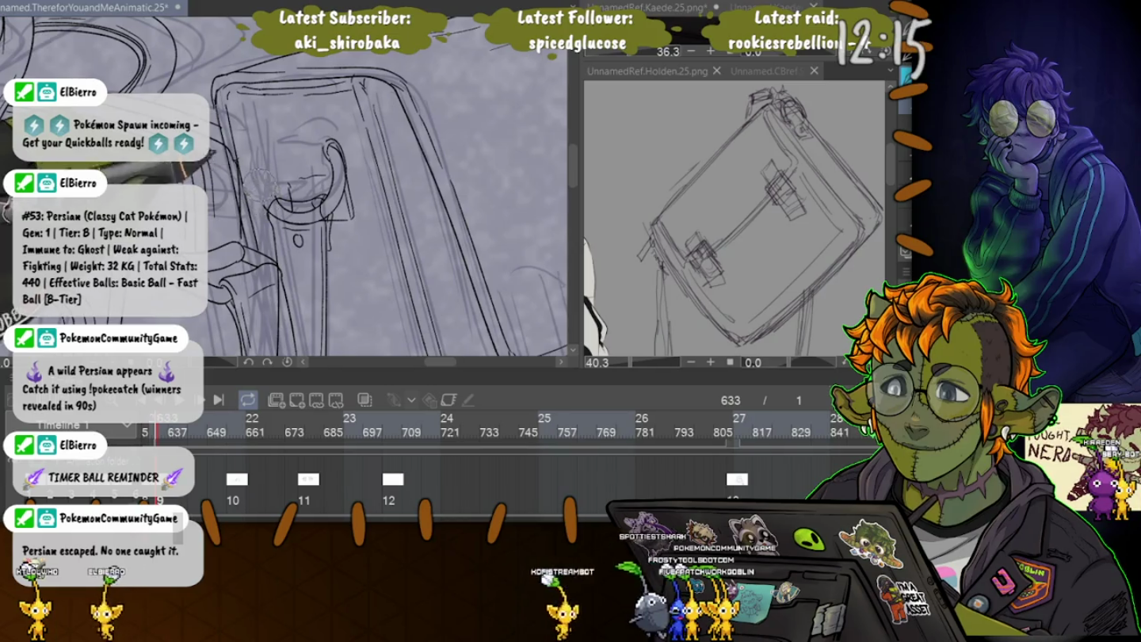
Ink the strap loop's inner fold detail and the strap end hanging below it.
scroll(285, 191, up, 2)
scroll(285, 189, up, 2)
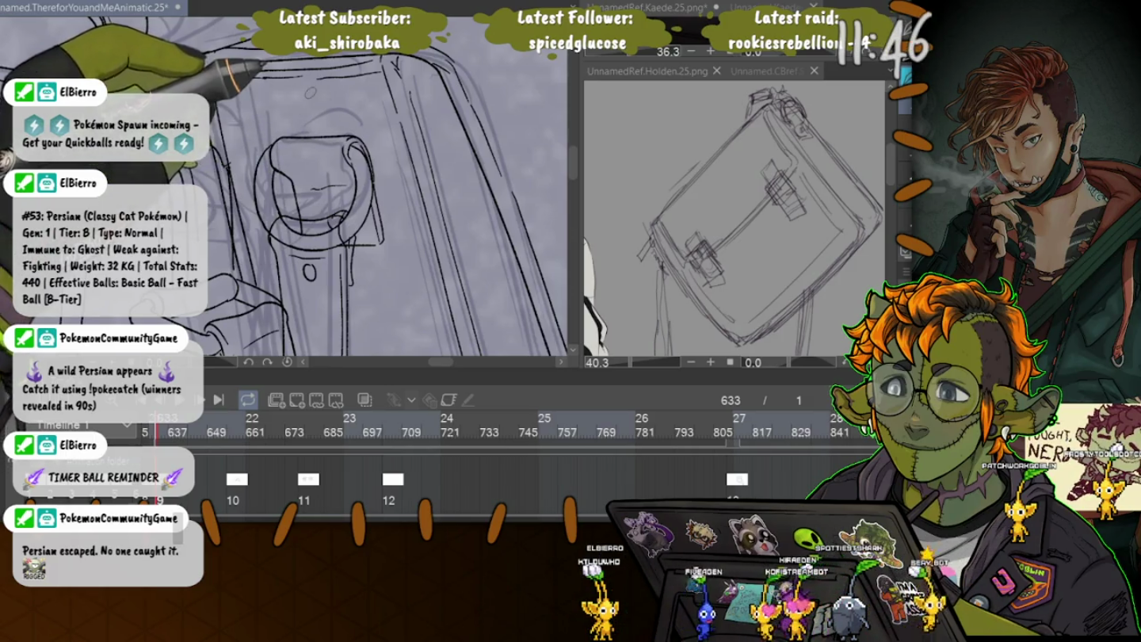
drag(286, 180, 331, 194)
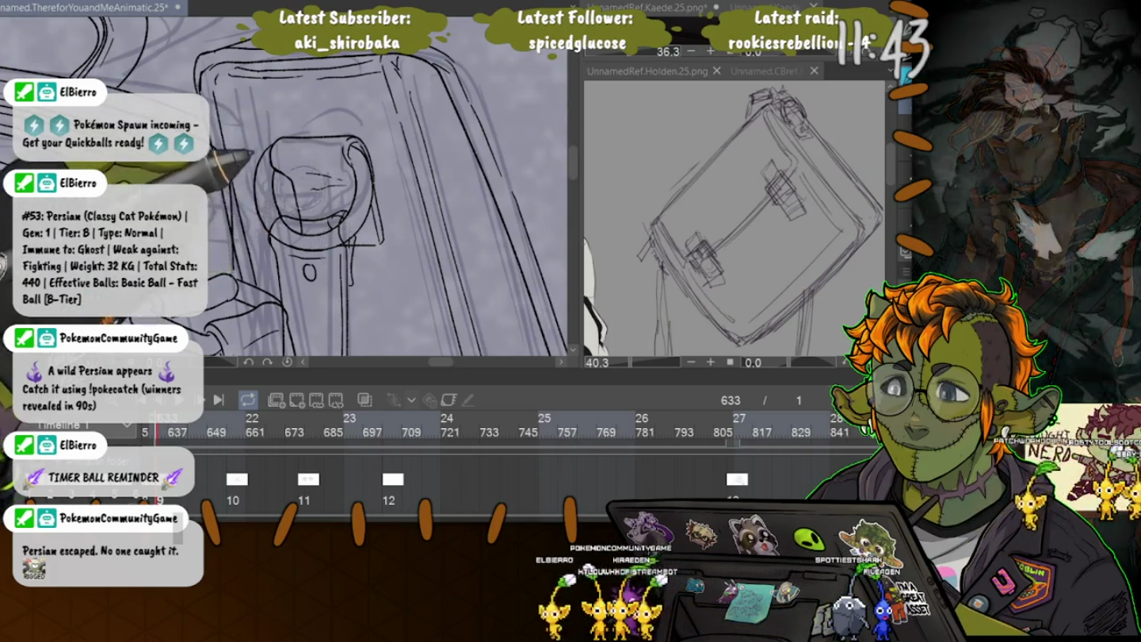
key(ctrl+equal)
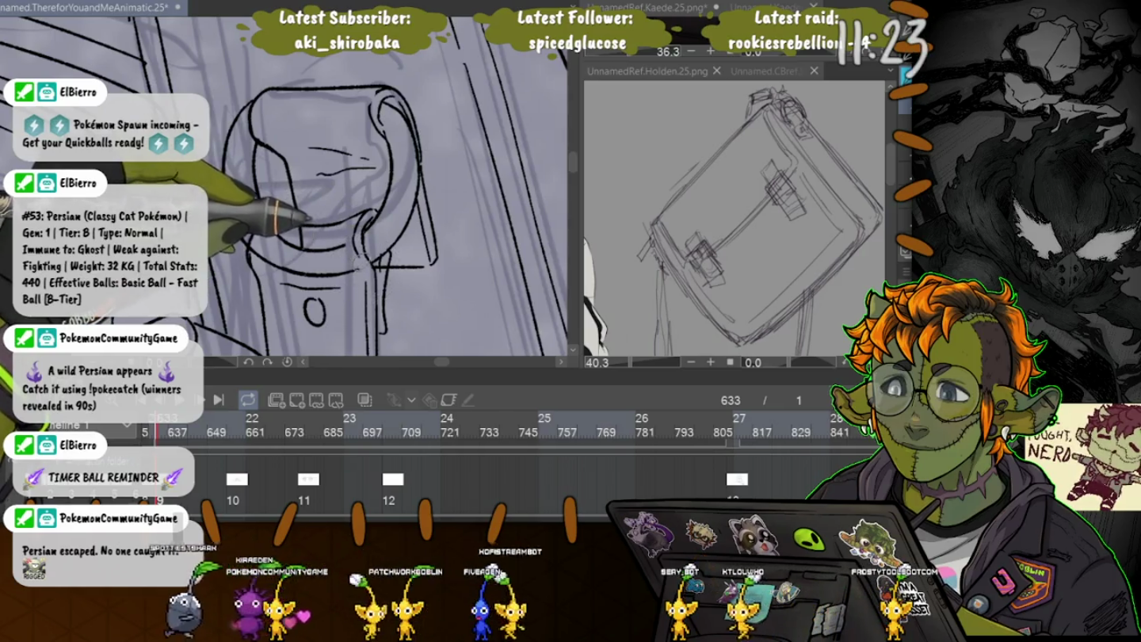
drag(371, 239, 374, 284)
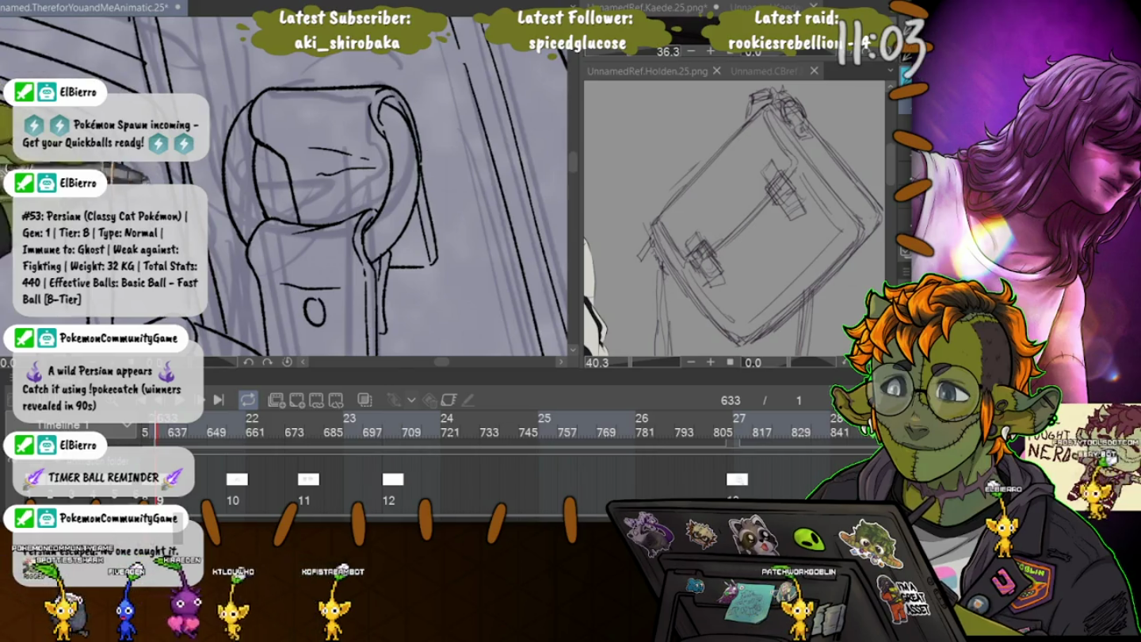
scroll(285, 190, down, 5)
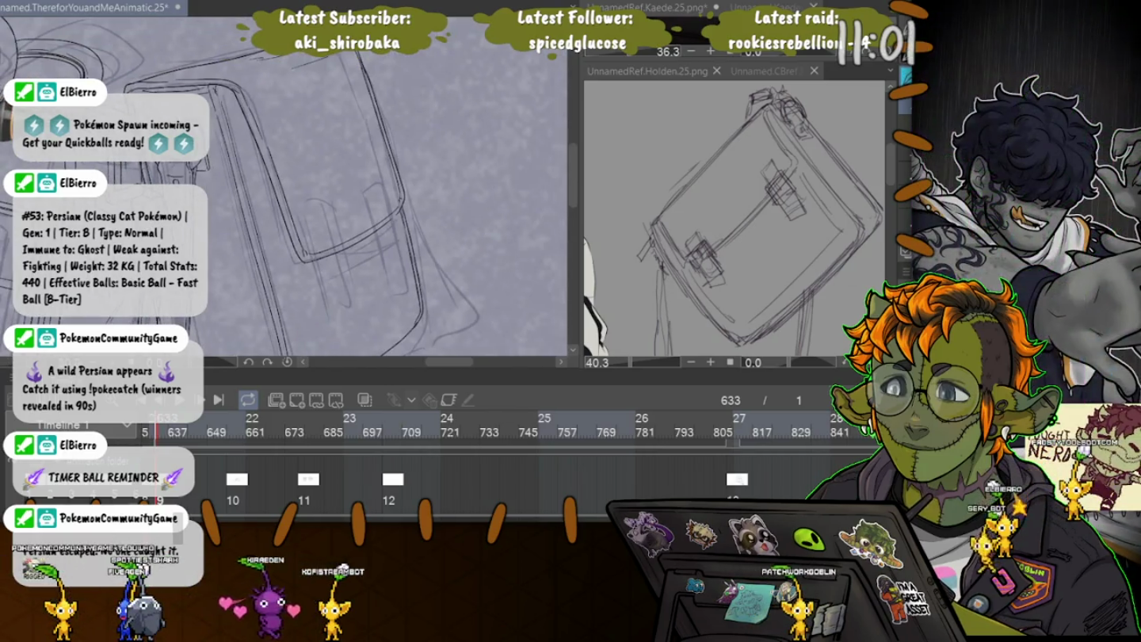
Zoom in and rotate the view around the bag's front and flap.
scroll(285, 190, up, 3)
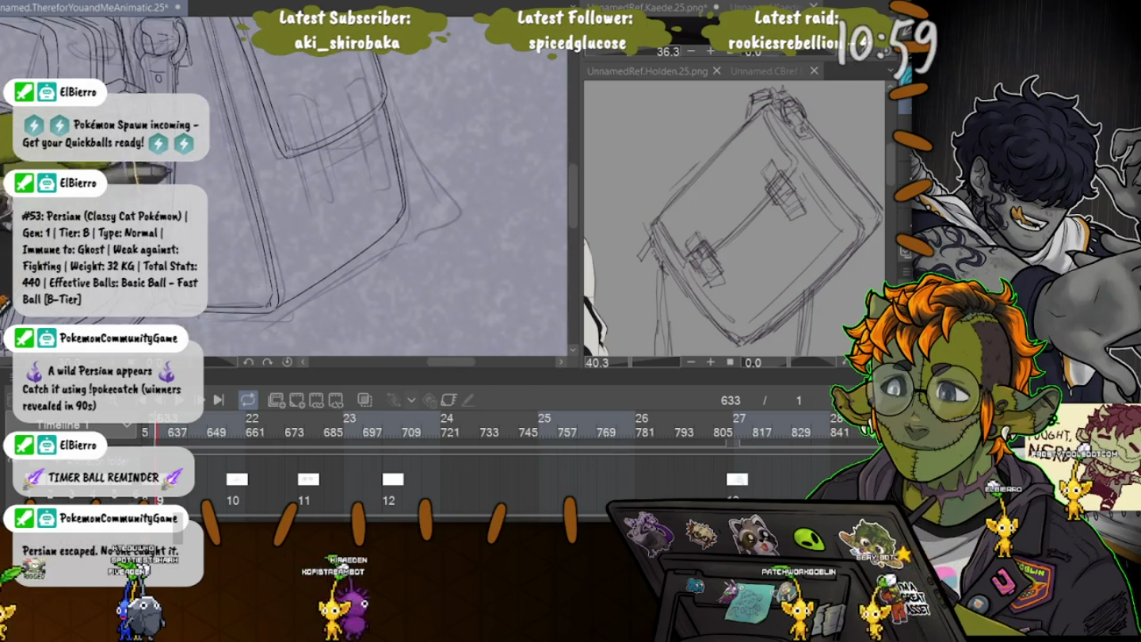
scroll(285, 190, up, 2)
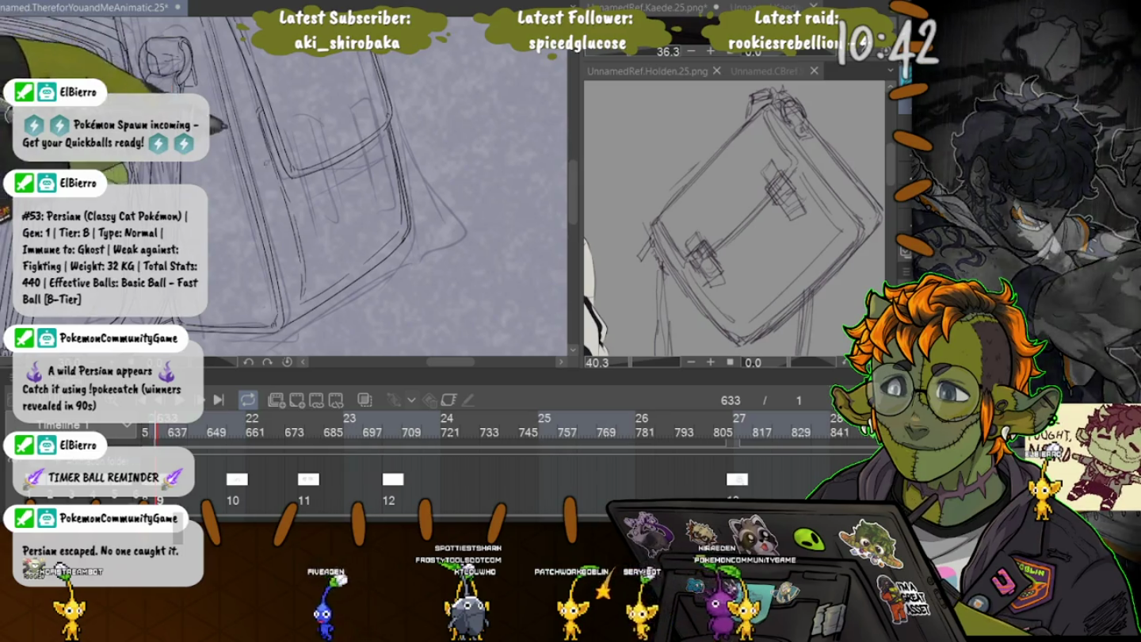
scroll(356, 198, up, 3)
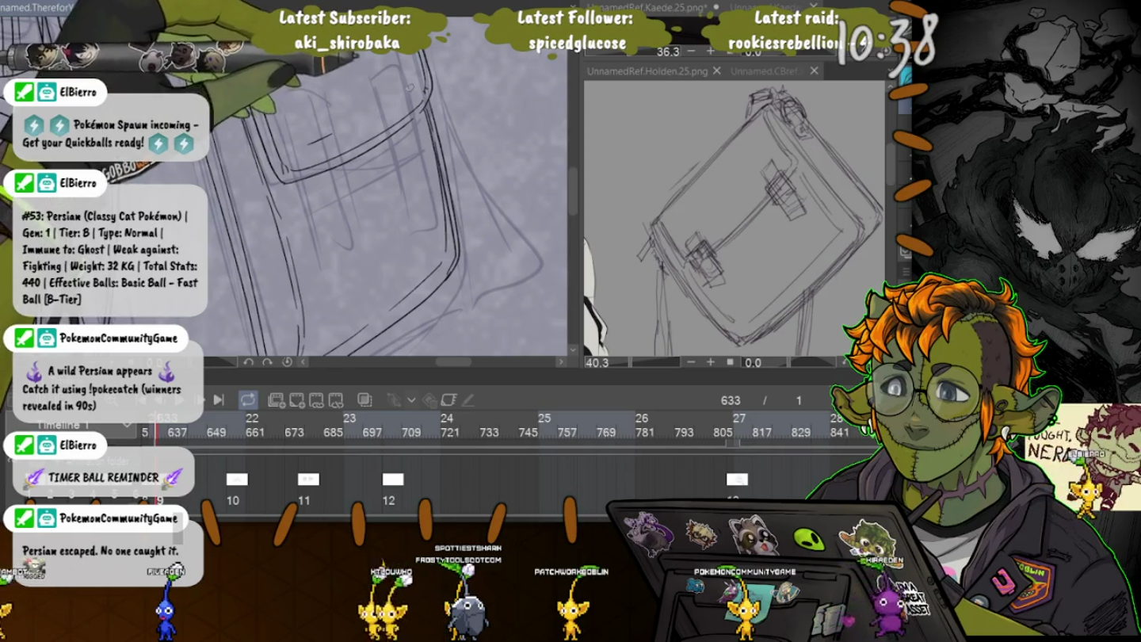
scroll(382, 187, up, 3)
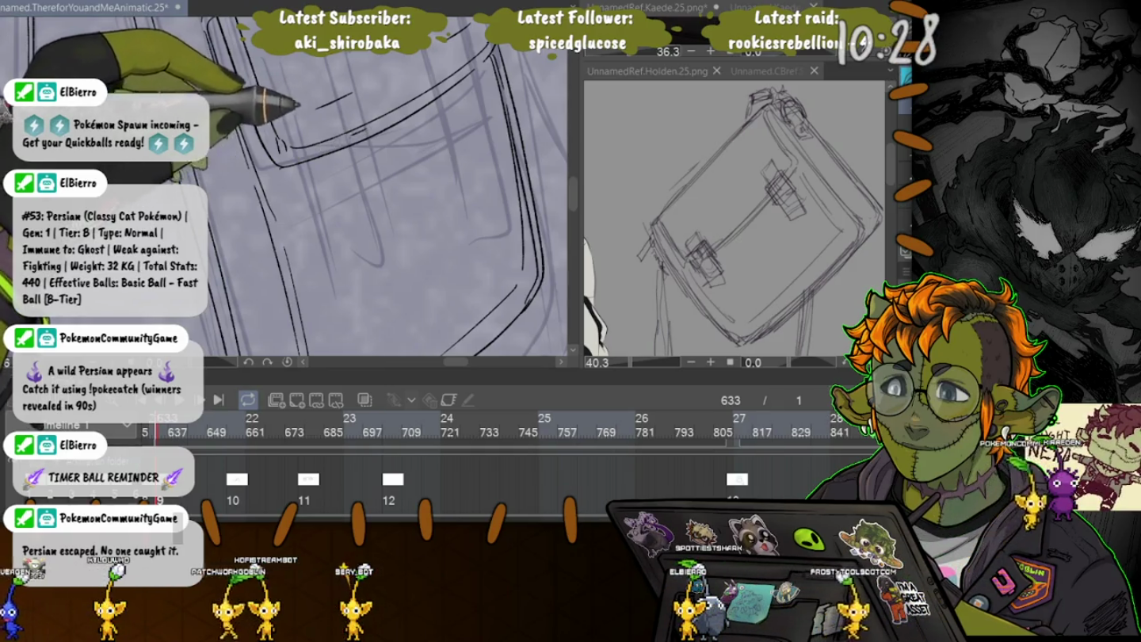
drag(381, 134, 393, 225)
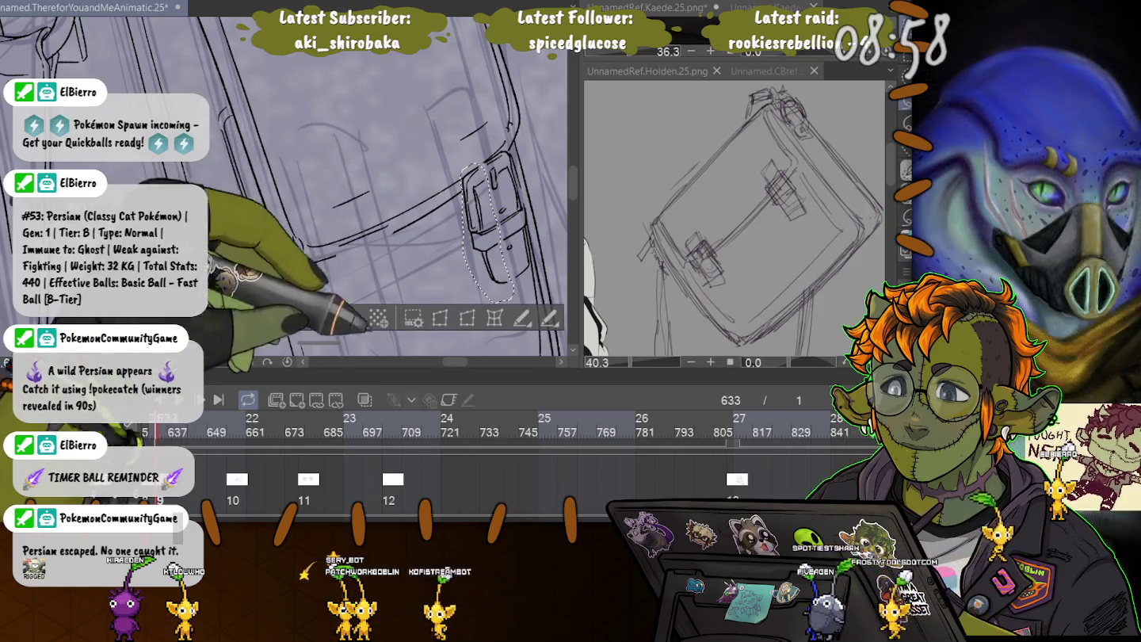
Nudge the inked buckle slightly up and right with Ctrl+T, then deselect it.
key(ctrl+t)
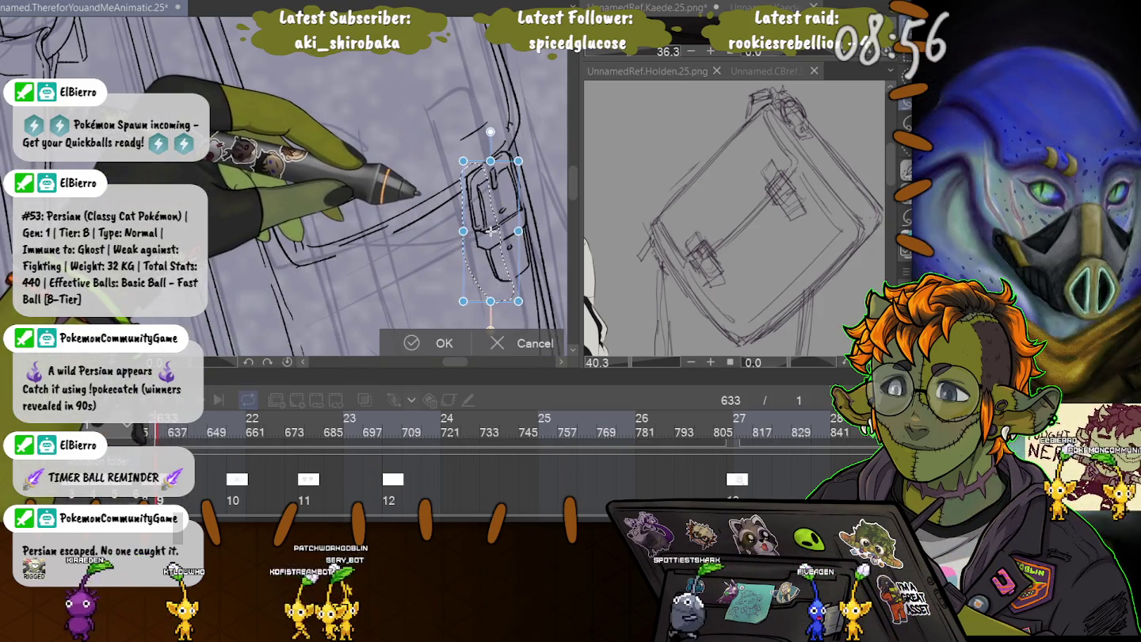
drag(487, 232, 491, 230)
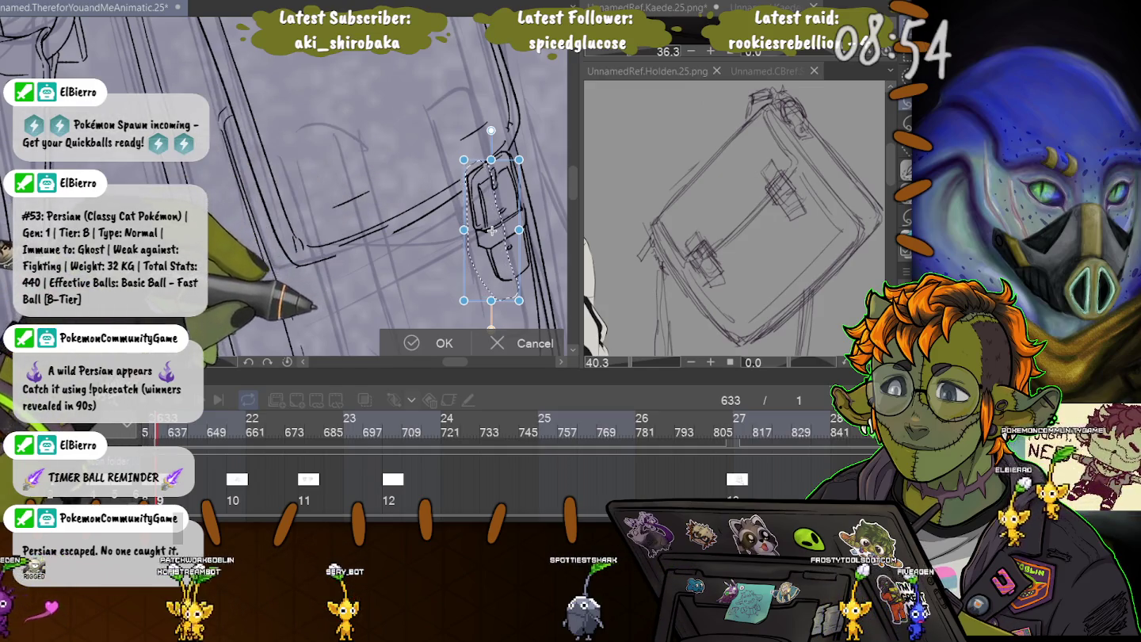
key(Return)
key(ctrl+d)
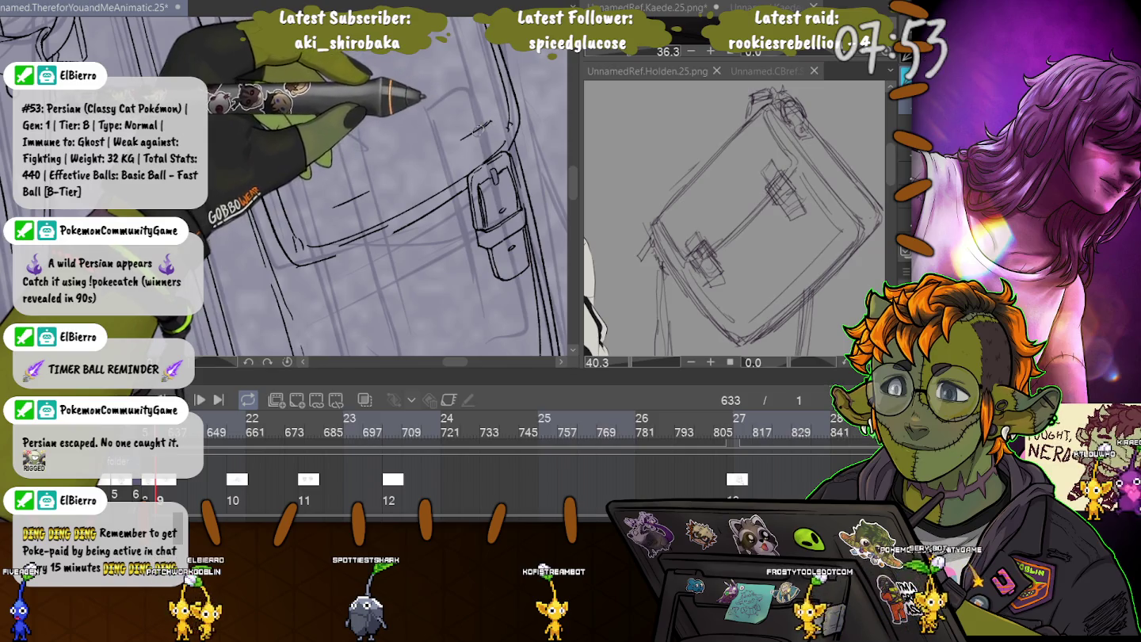
Ink a short flap line and a small rectangle in the buckle's top box, then show the strap-loop frame.
drag(491, 124, 457, 143)
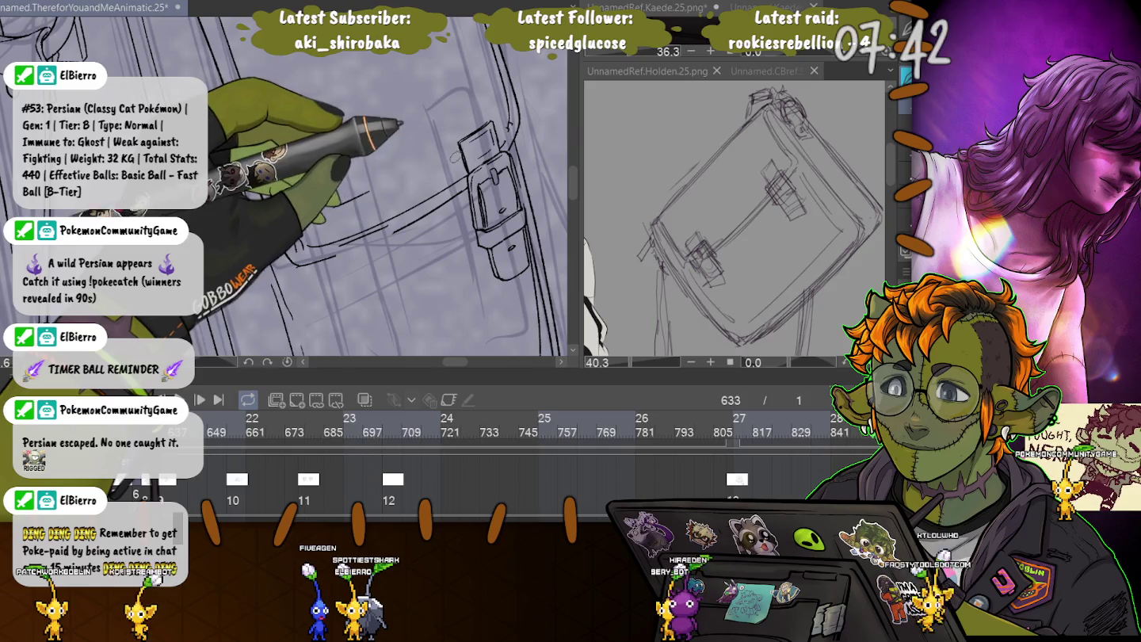
mouse_move(474, 135)
mouse_down()
mouse_move(491, 157)
mouse_move(475, 157)
mouse_up()
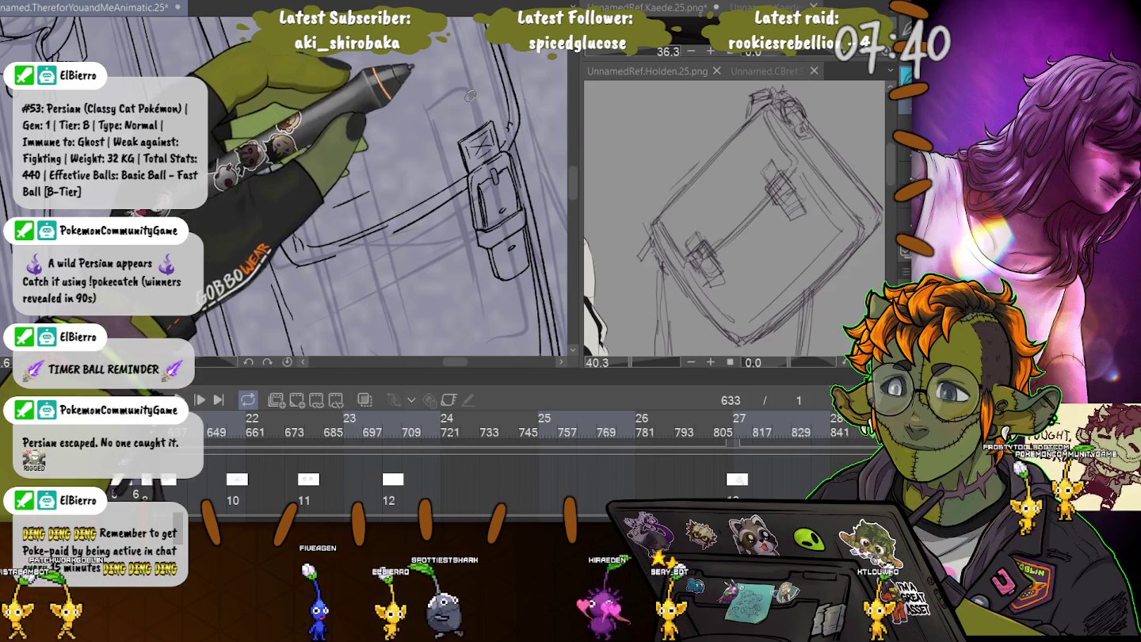
key(ctrl+z)
key(ctrl+z)
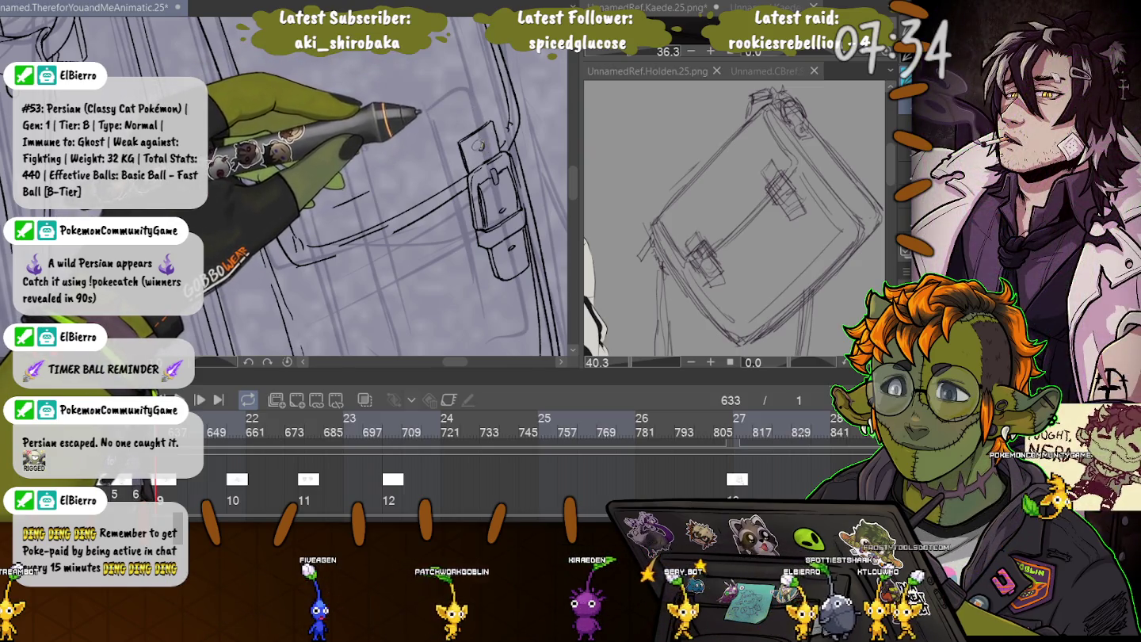
drag(480, 140, 482, 151)
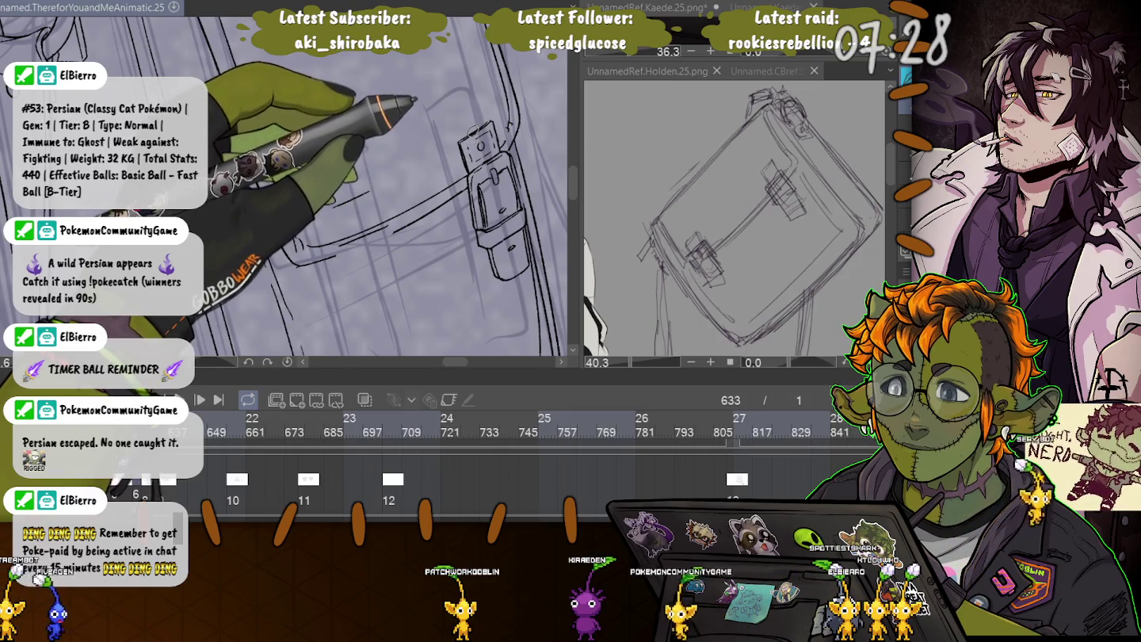
key(Right)
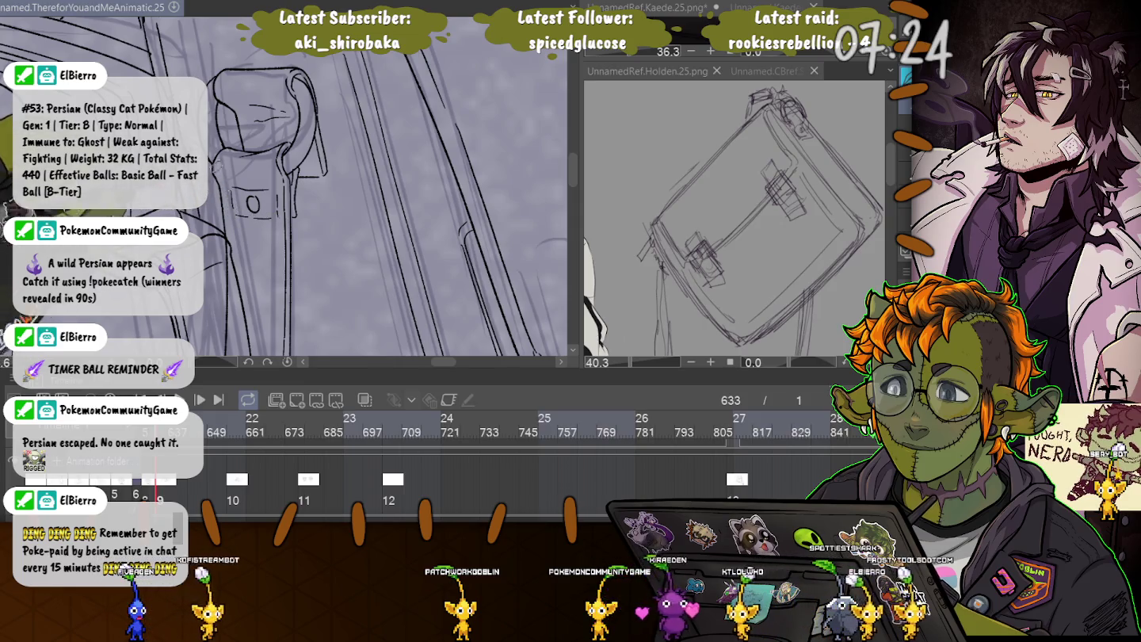
Compare the buckle and strap-loop frames, then ink strap lines below the left buckle.
key(Left)
key(Right)
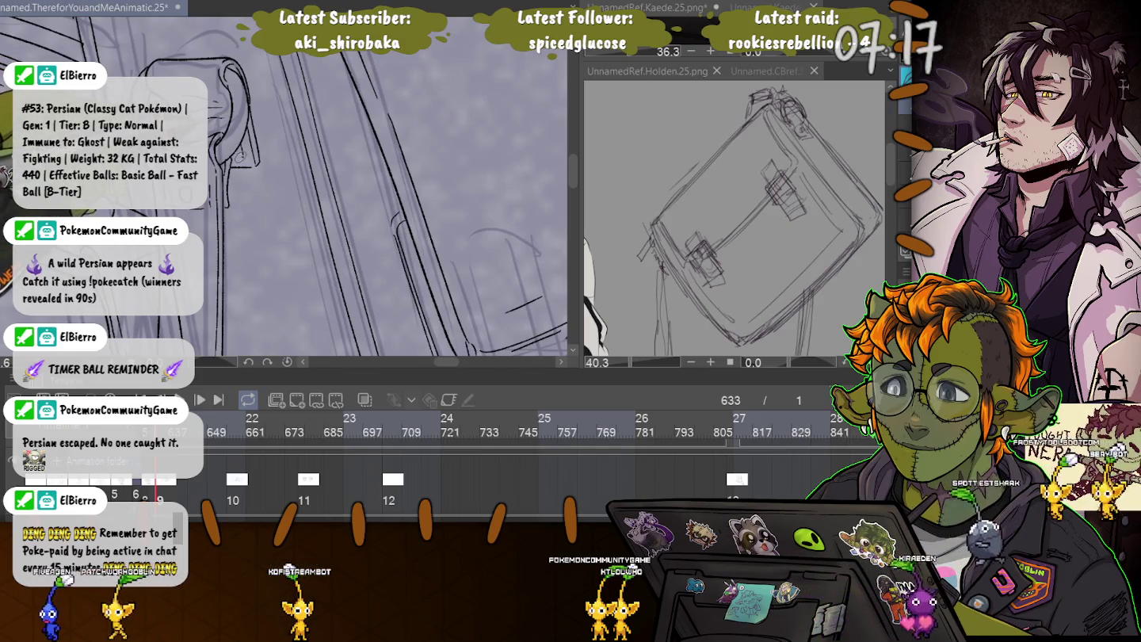
key(Left)
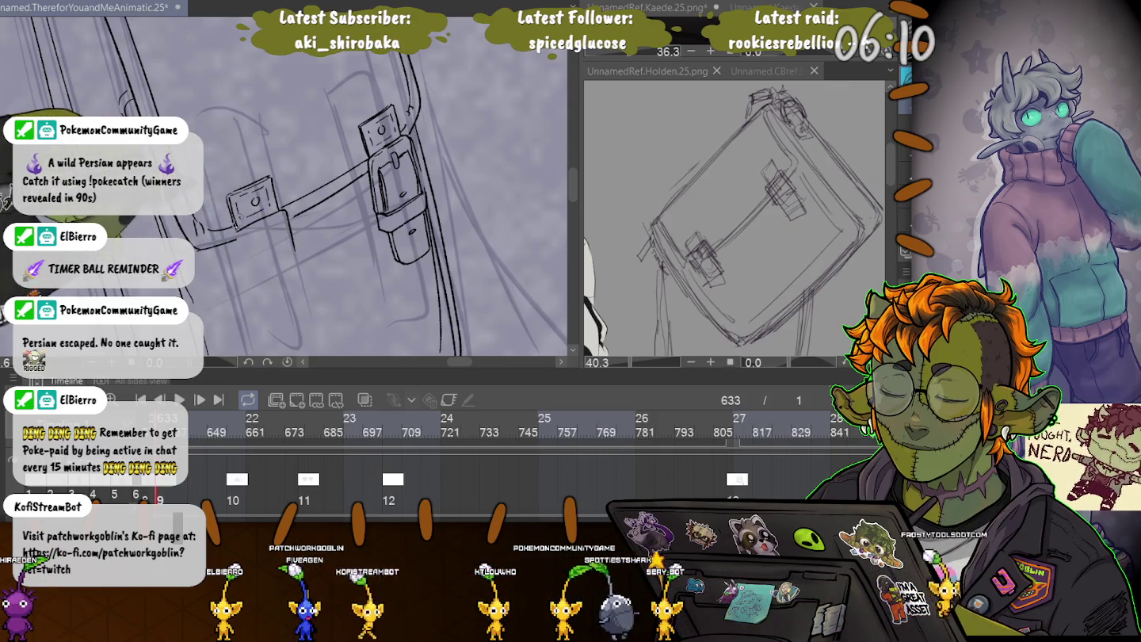
drag(234, 234, 246, 278)
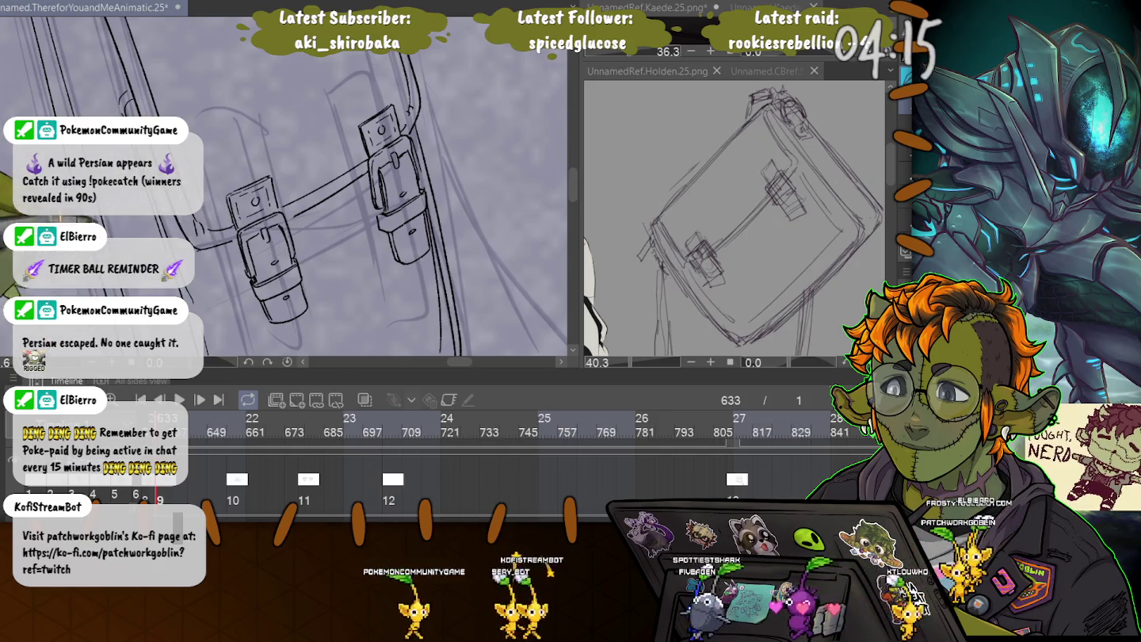
Rotate the canvas view so the buckles stand upright.
key(minus)
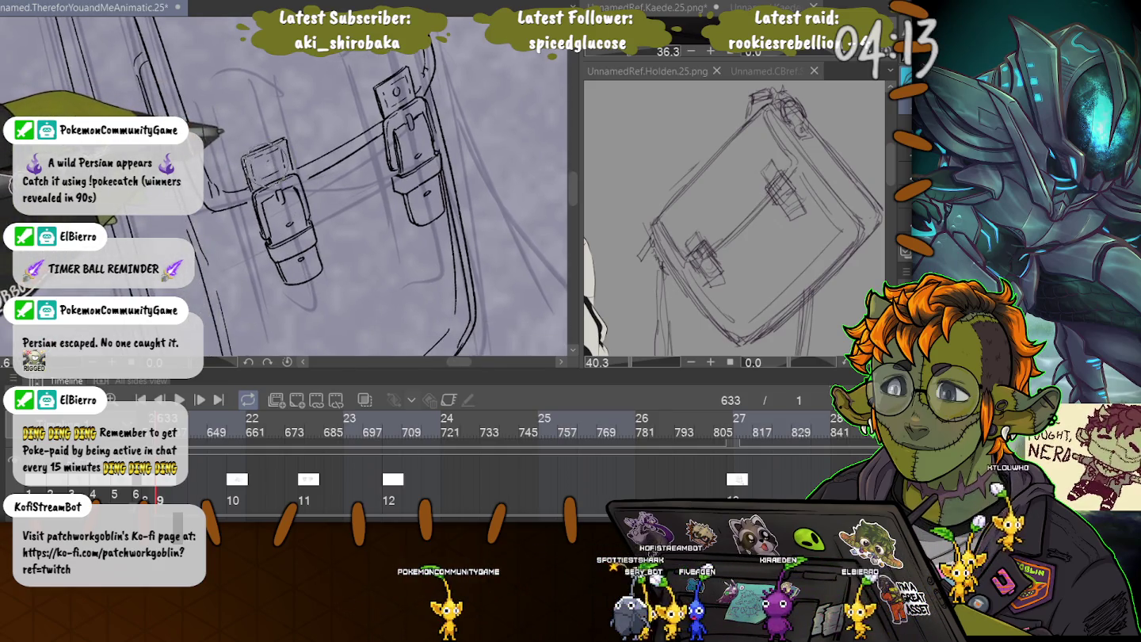
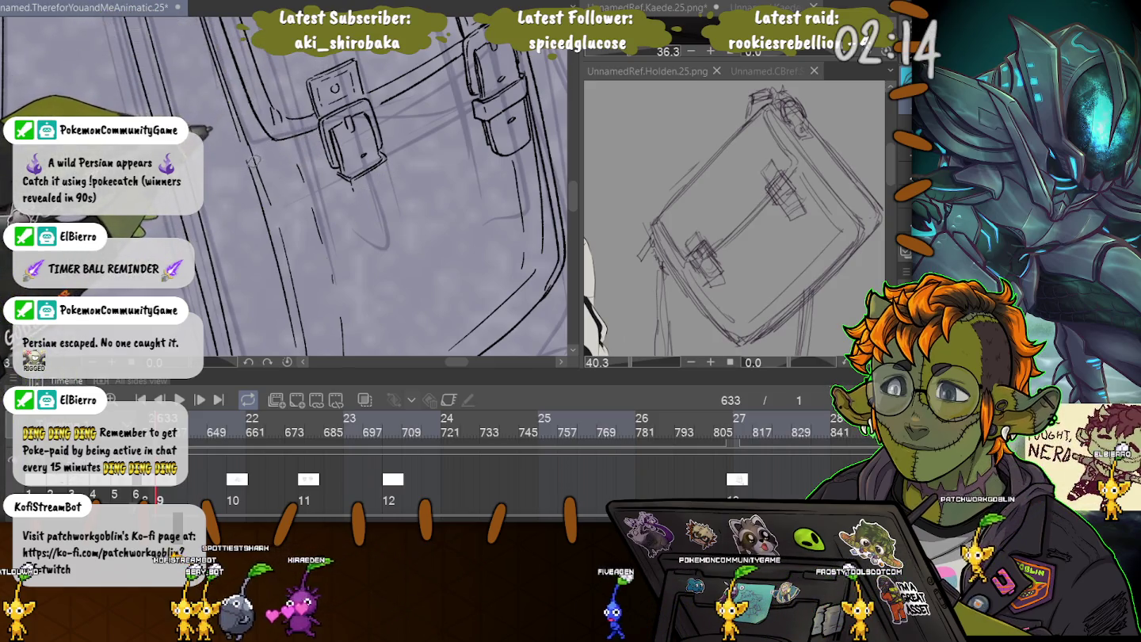
Scale the satchel sketch up and to the right, then nudge it into place beside the briefcase.
drag(259, 145, 234, 185)
drag(273, 64, 253, 113)
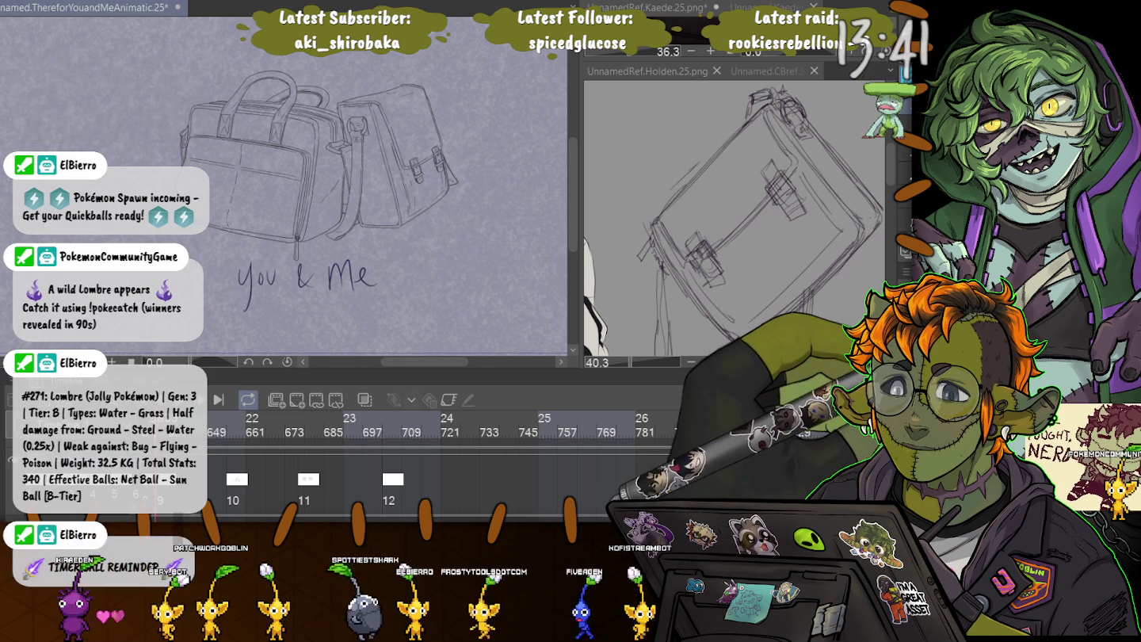
key(ctrl+t)
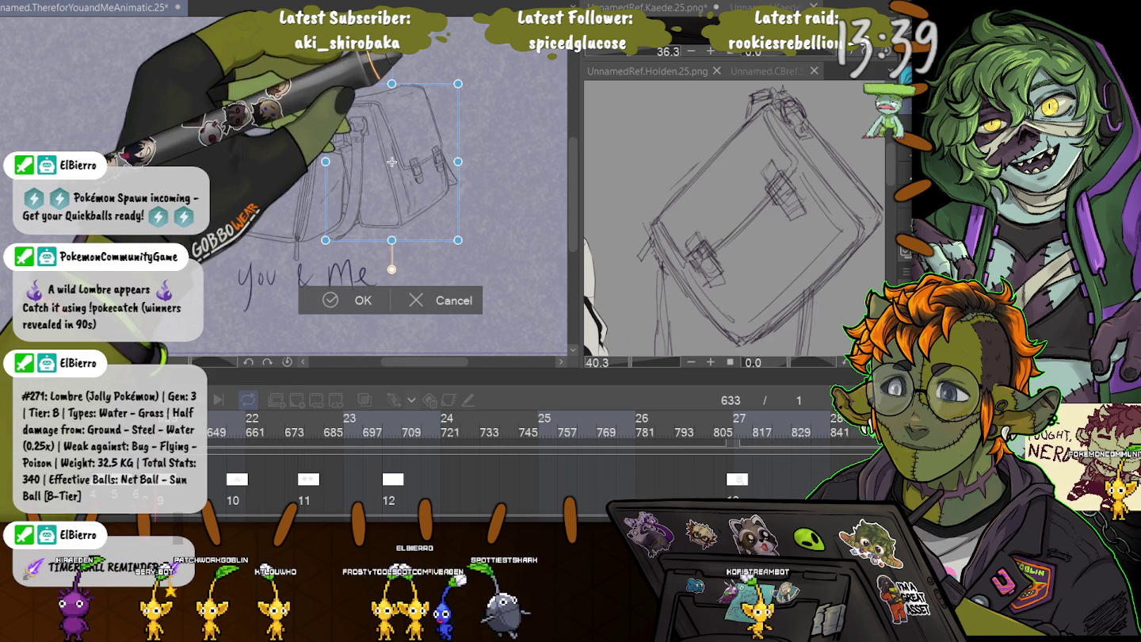
drag(458, 83, 474, 64)
drag(400, 151, 399, 152)
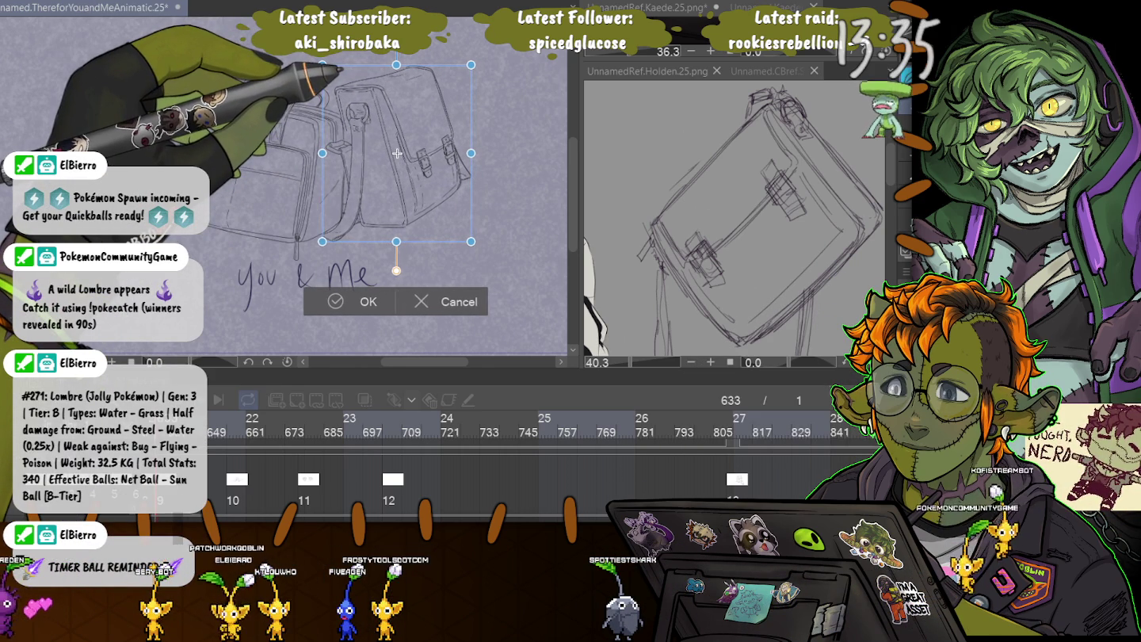
drag(398, 153, 399, 151)
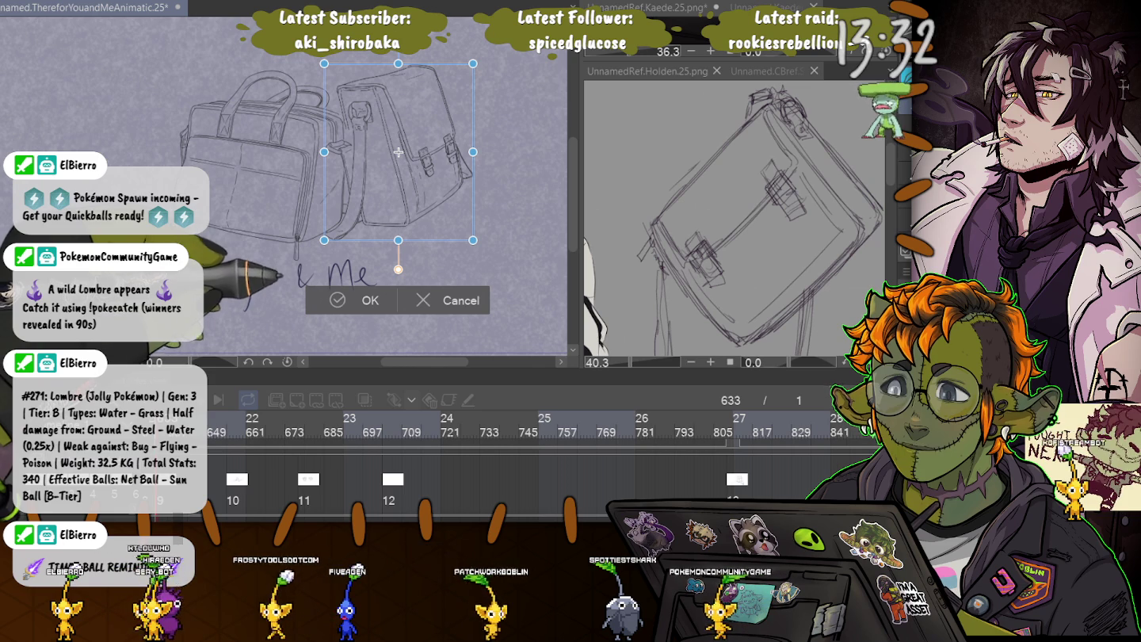
drag(397, 151, 396, 155)
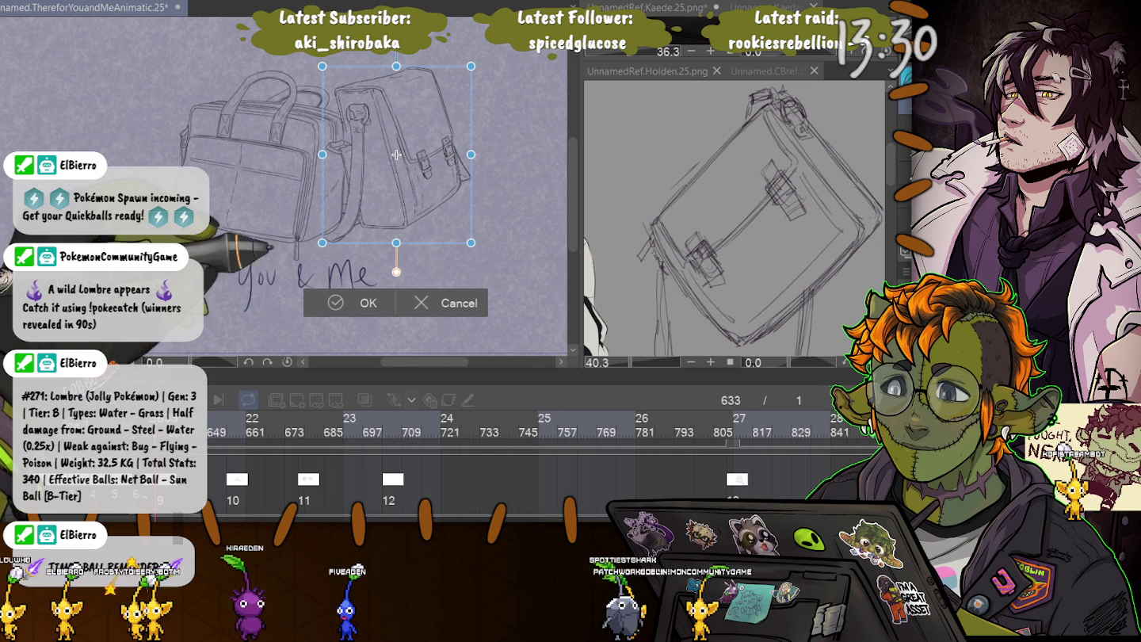
key(Return)
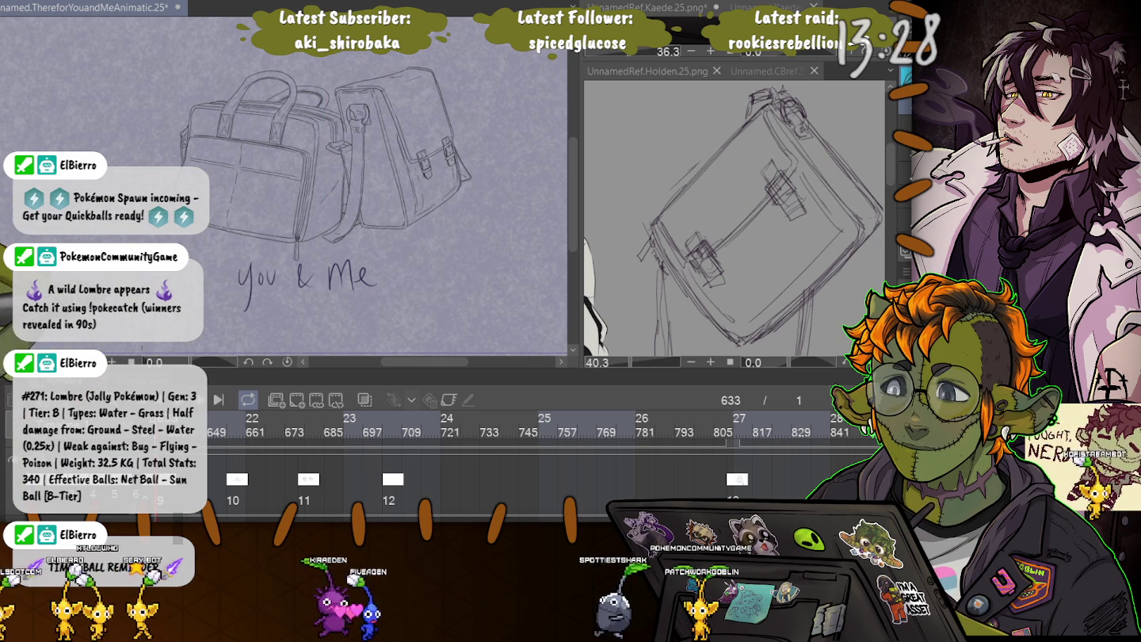
scroll(396, 154, up, 3)
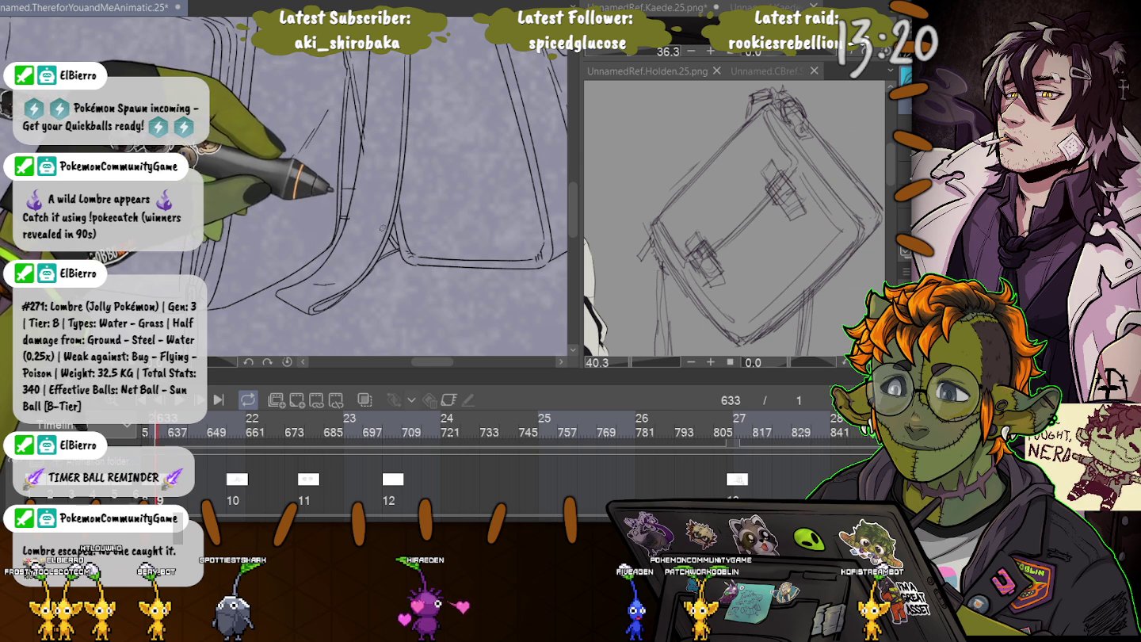
Ink clean lines along the satchel strap, then view both bags with the lettering.
drag(390, 235, 404, 246)
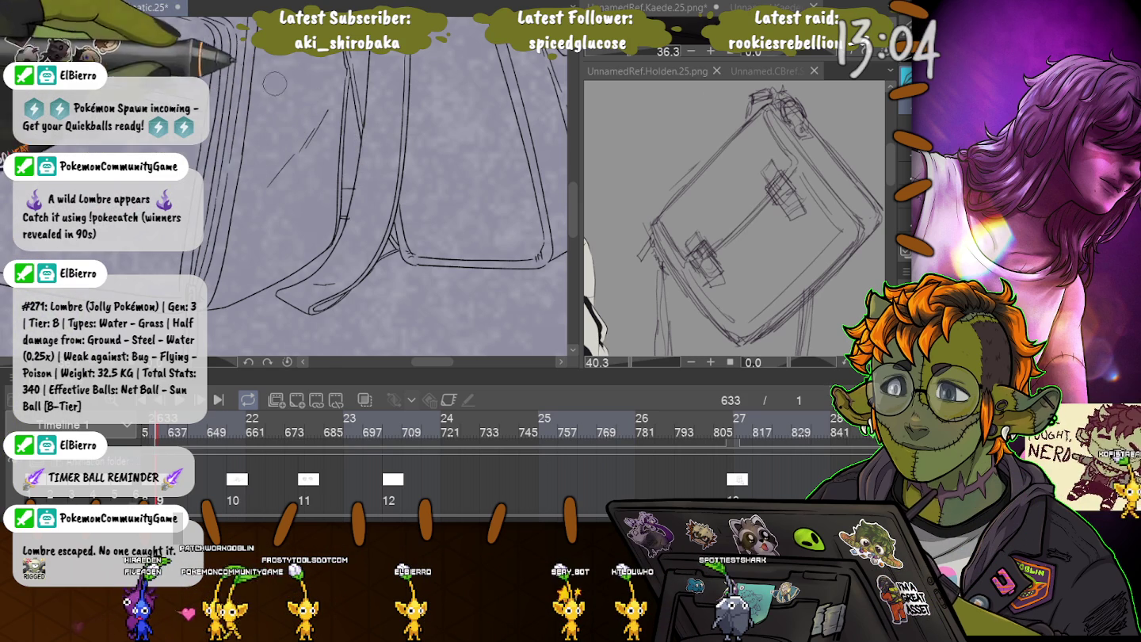
drag(234, 54, 393, 187)
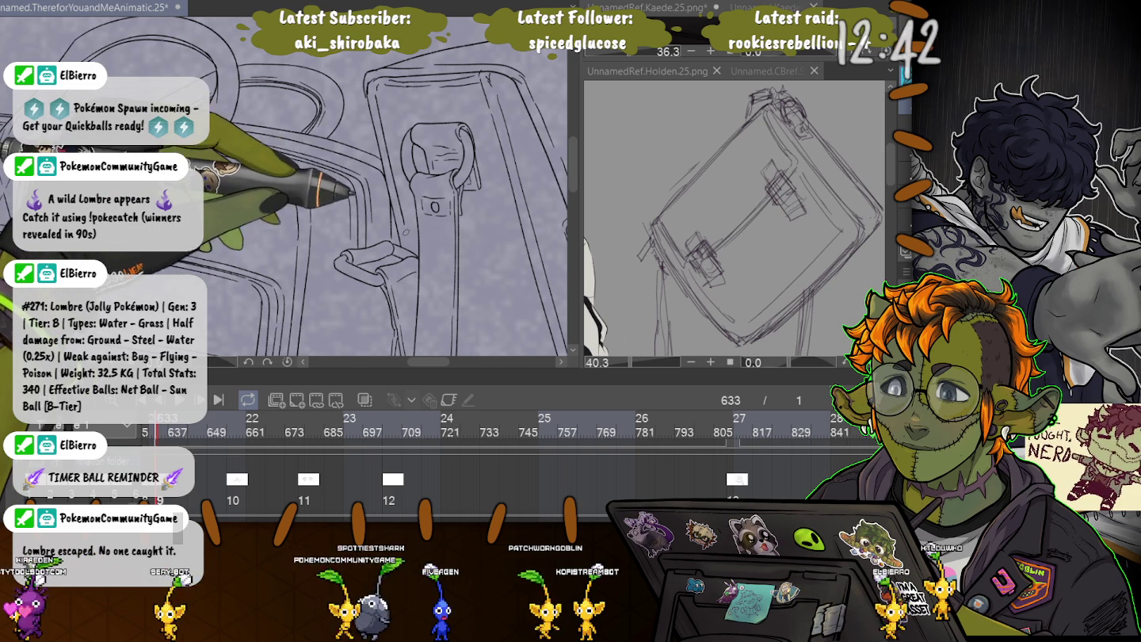
scroll(286, 186, down, 2)
scroll(285, 186, down, 2)
scroll(286, 186, down, 2)
scroll(286, 186, down, 2)
drag(127, 113, 270, 168)
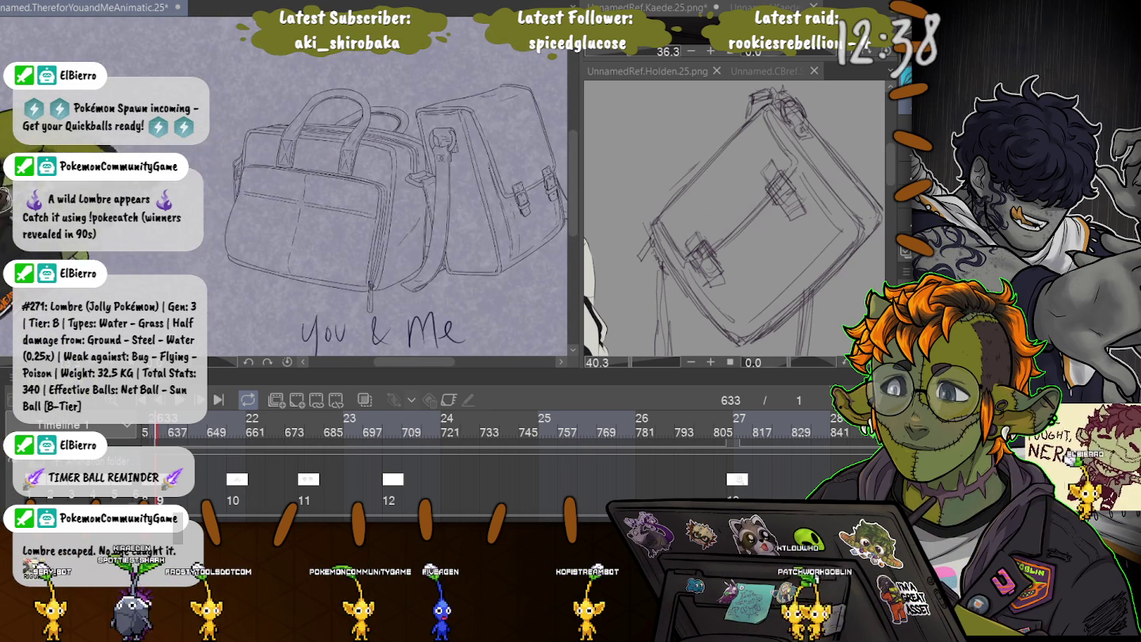
Recentre and zoom the view around both bags to inspect their inked outlines.
drag(217, 214, 149, 162)
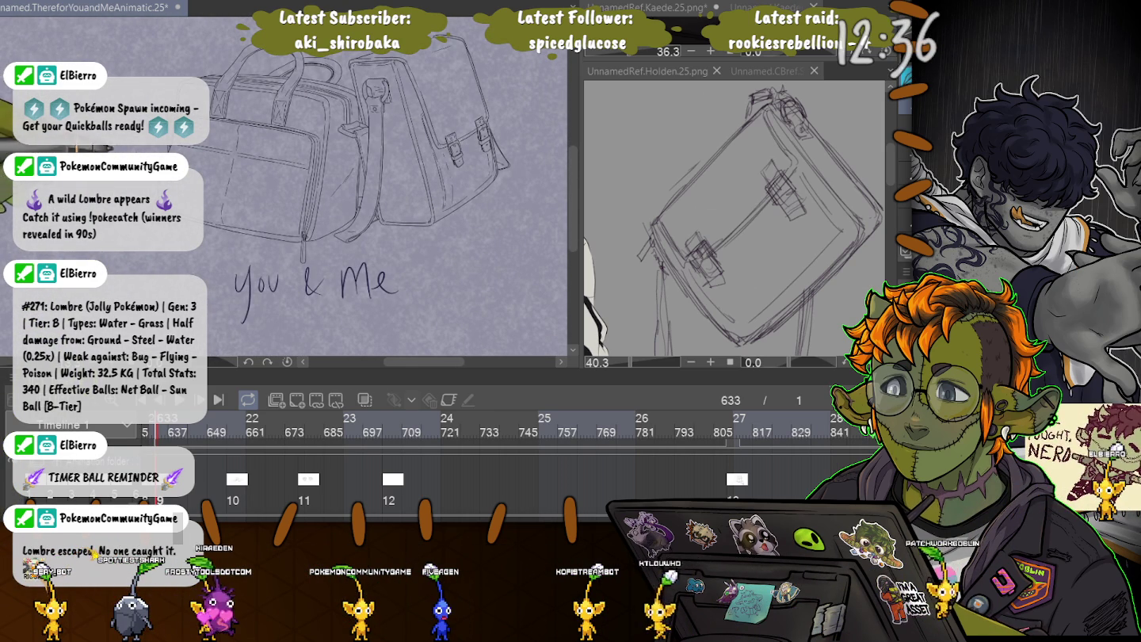
scroll(436, 475, down, 3)
scroll(436, 467, up, 3)
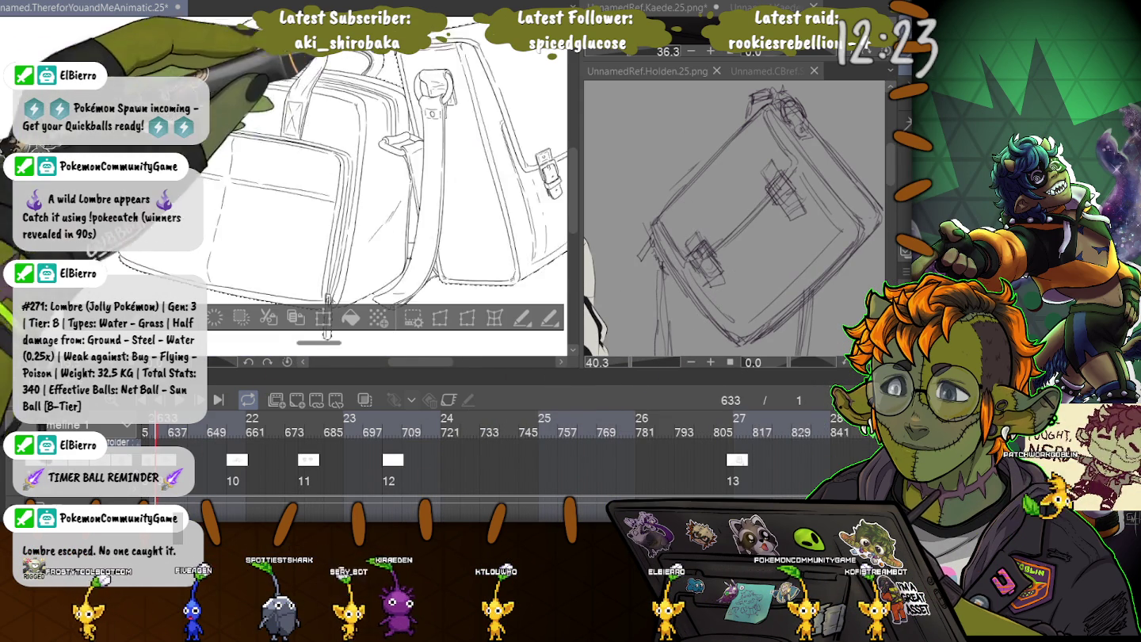
scroll(333, 95, up, 3)
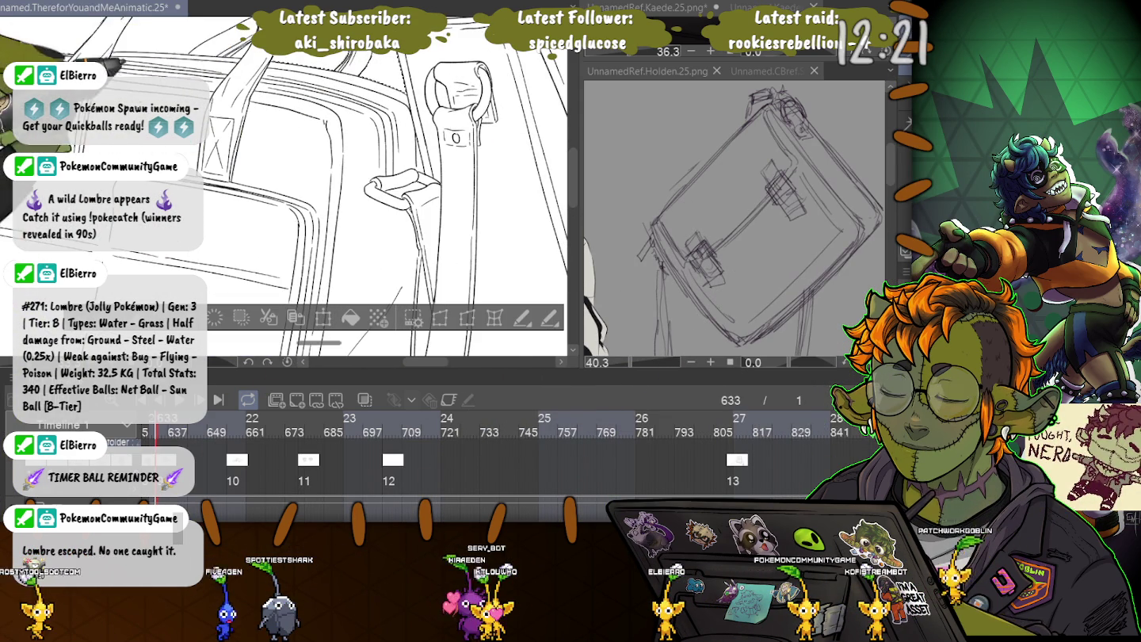
scroll(332, 191, down, 3)
scroll(285, 191, up, 3)
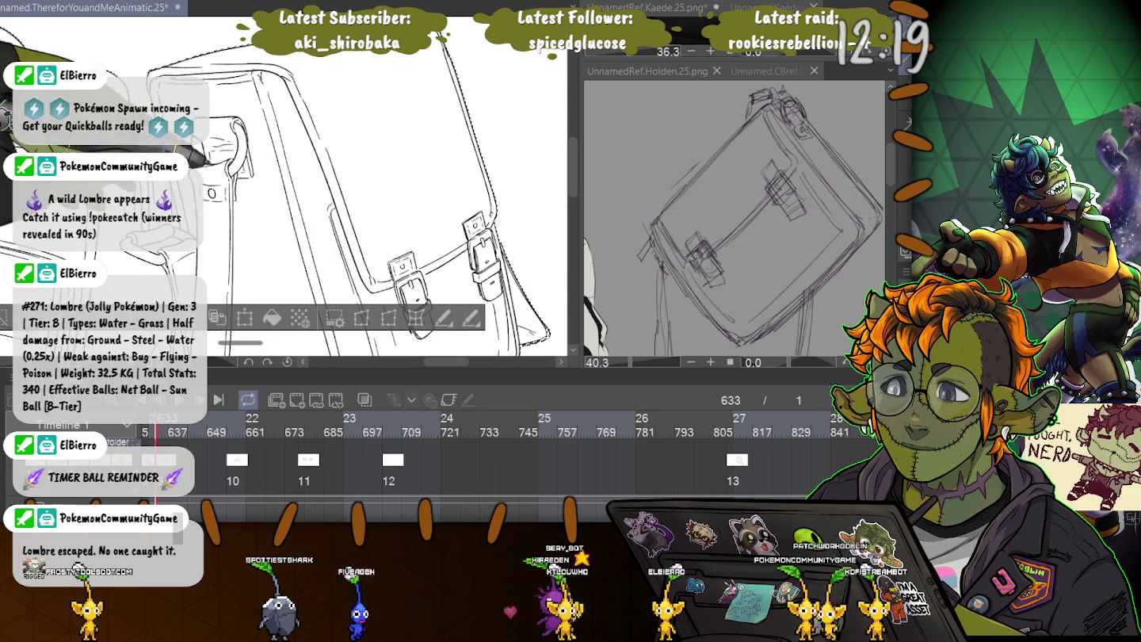
scroll(285, 174, up, 3)
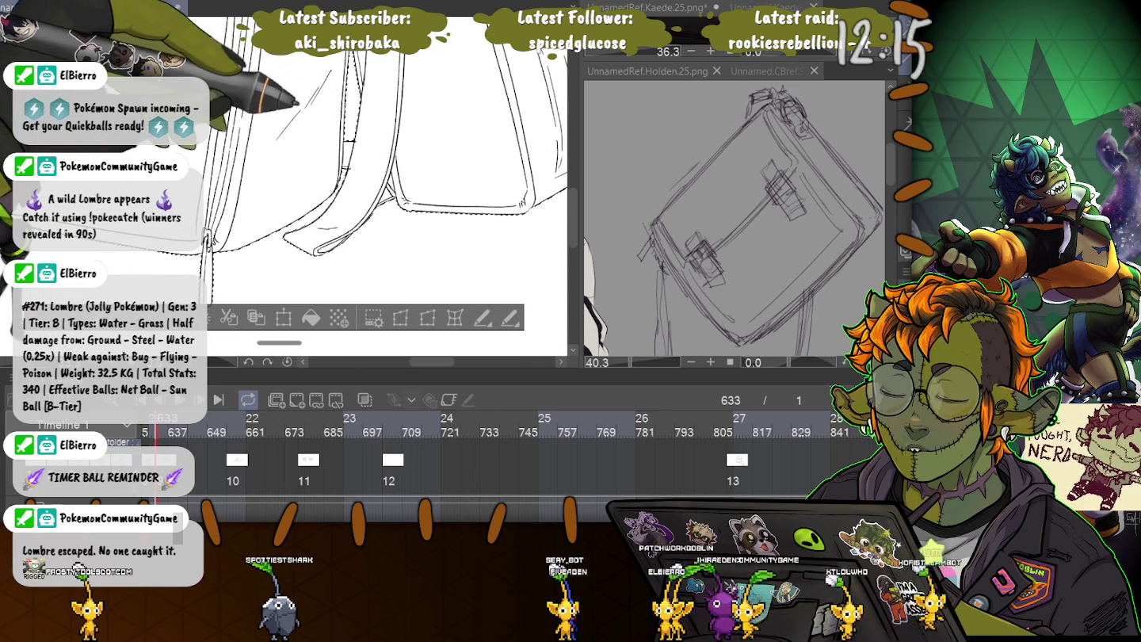
scroll(285, 175, down, 3)
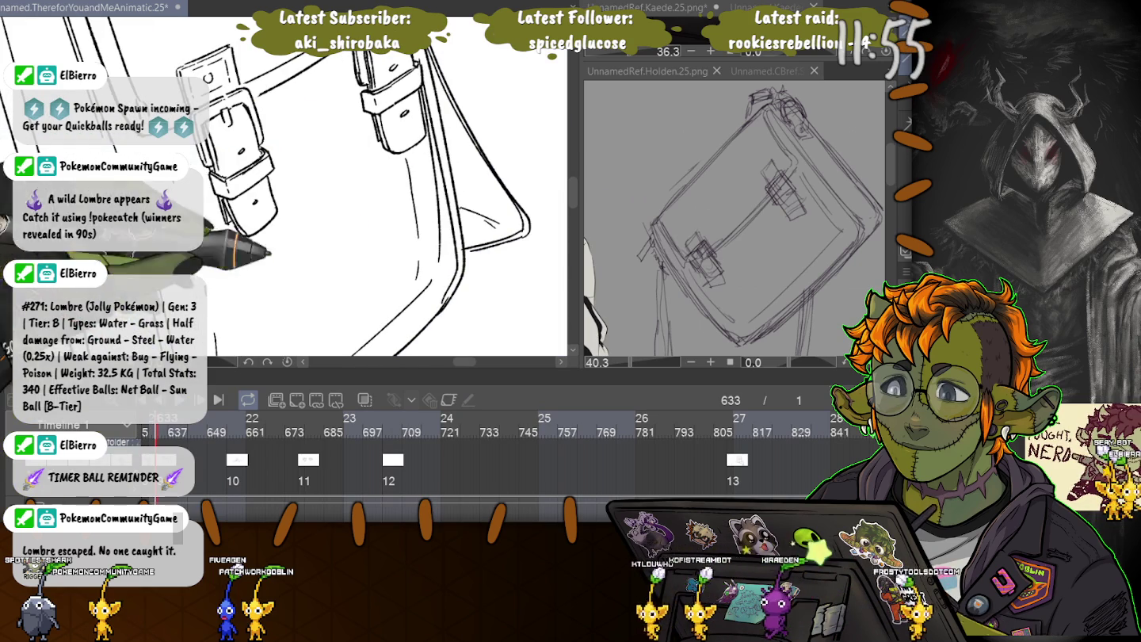
Delete the white around the bags so the lavender background shows, then deselect.
key(ctrl+a)
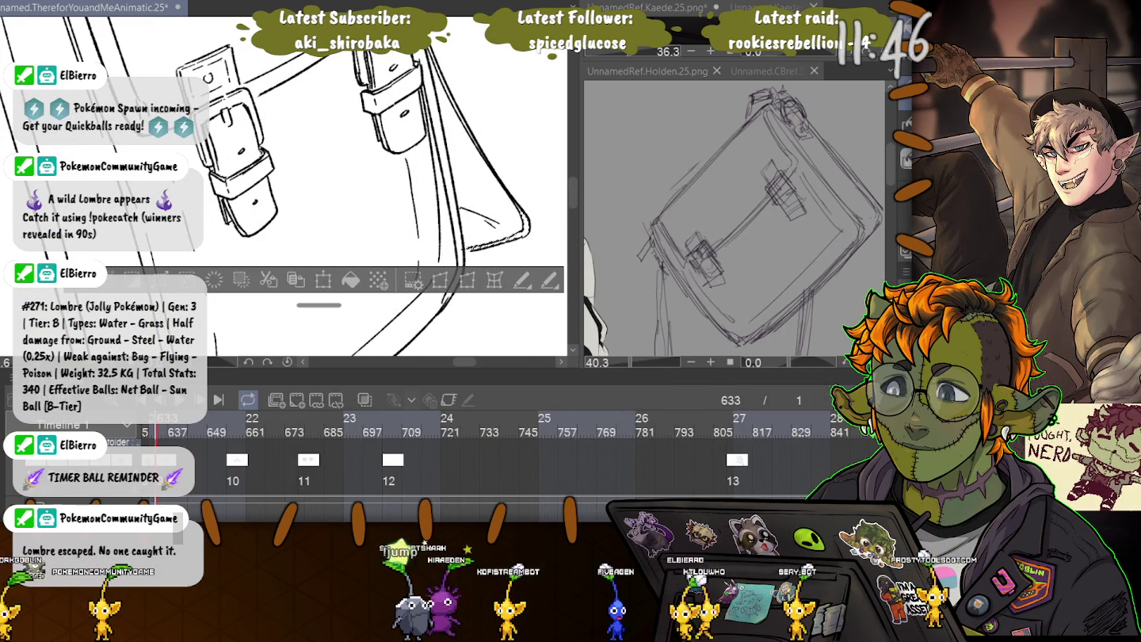
key(Delete)
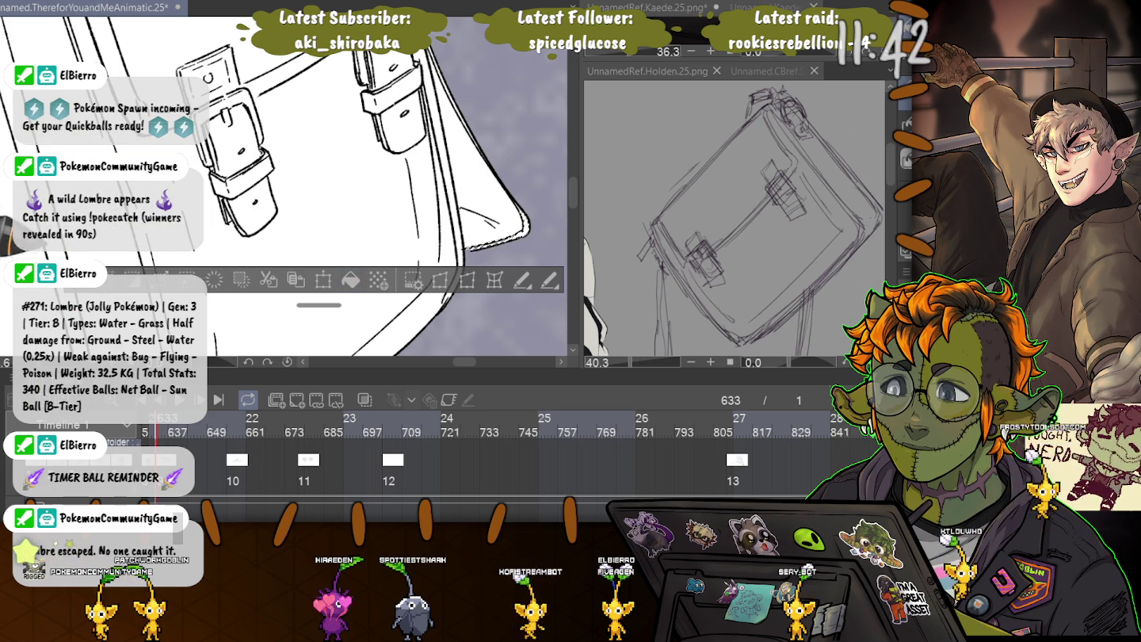
key(ctrl+d)
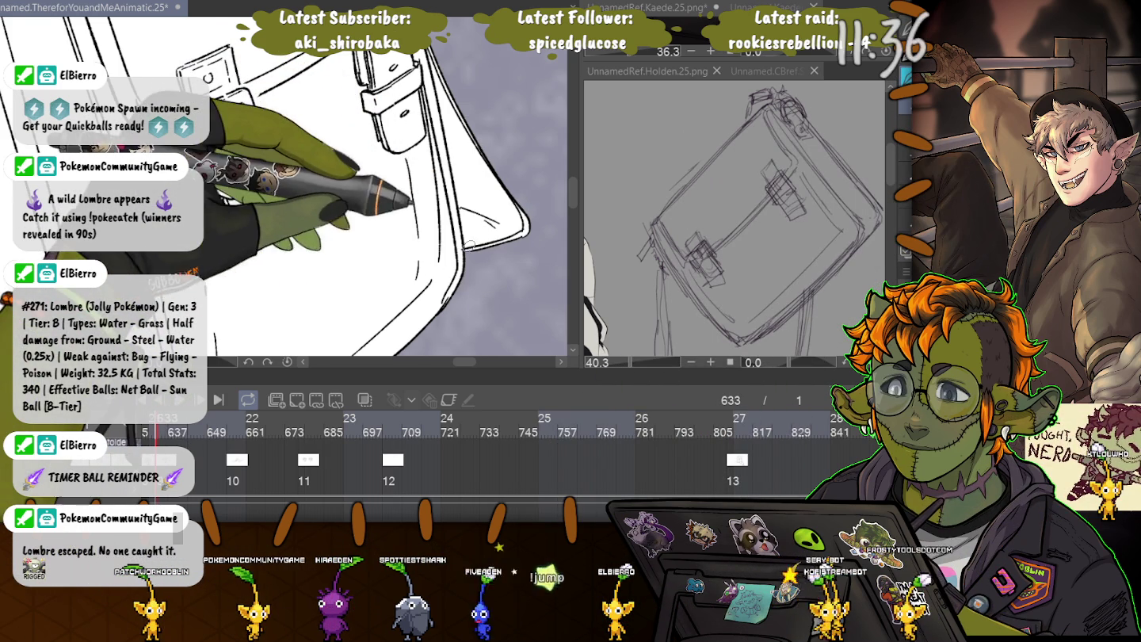
scroll(376, 252, down, 2)
scroll(284, 186, up, 3)
scroll(284, 186, down, 5)
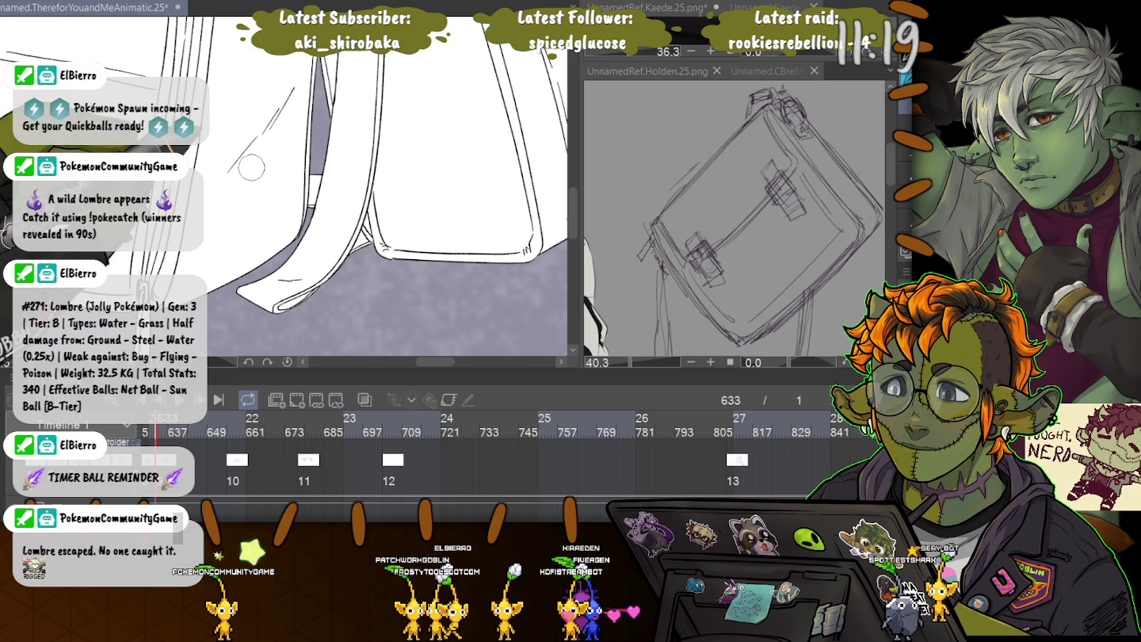
drag(336, 79, 328, 68)
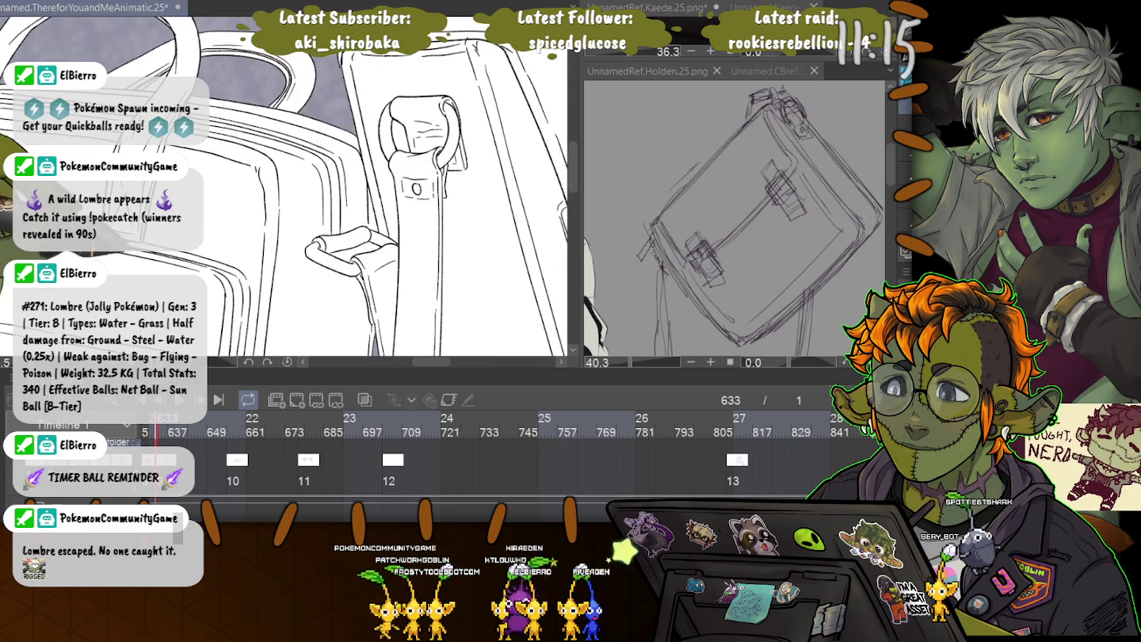
scroll(161, 275, down, 2)
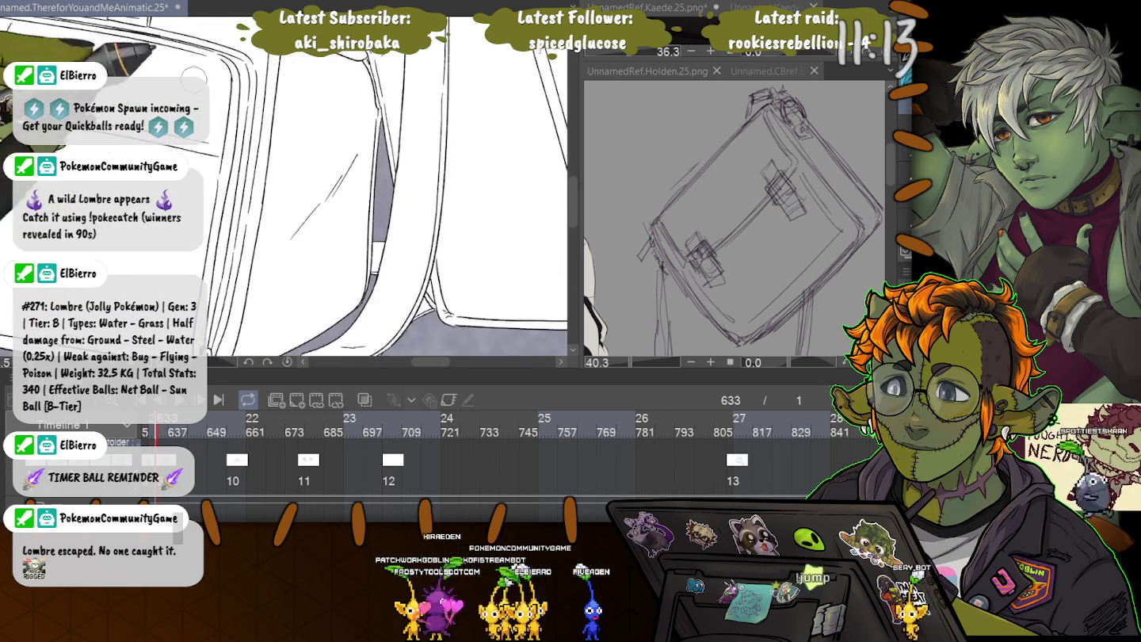
scroll(160, 275, down, 2)
scroll(161, 275, down, 2)
scroll(161, 275, down, 2)
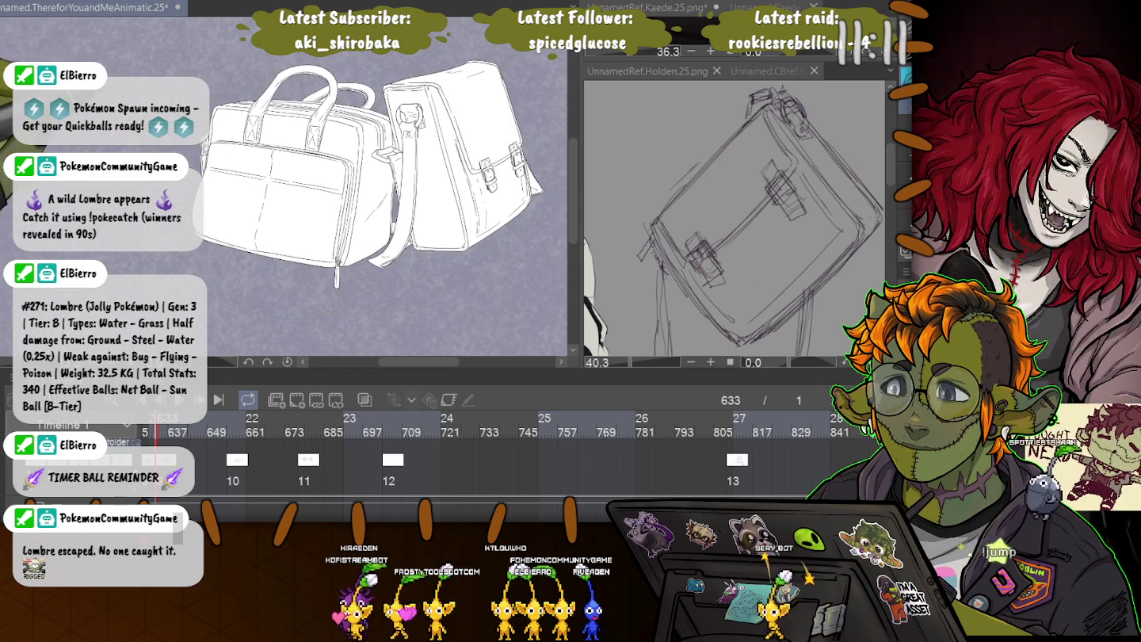